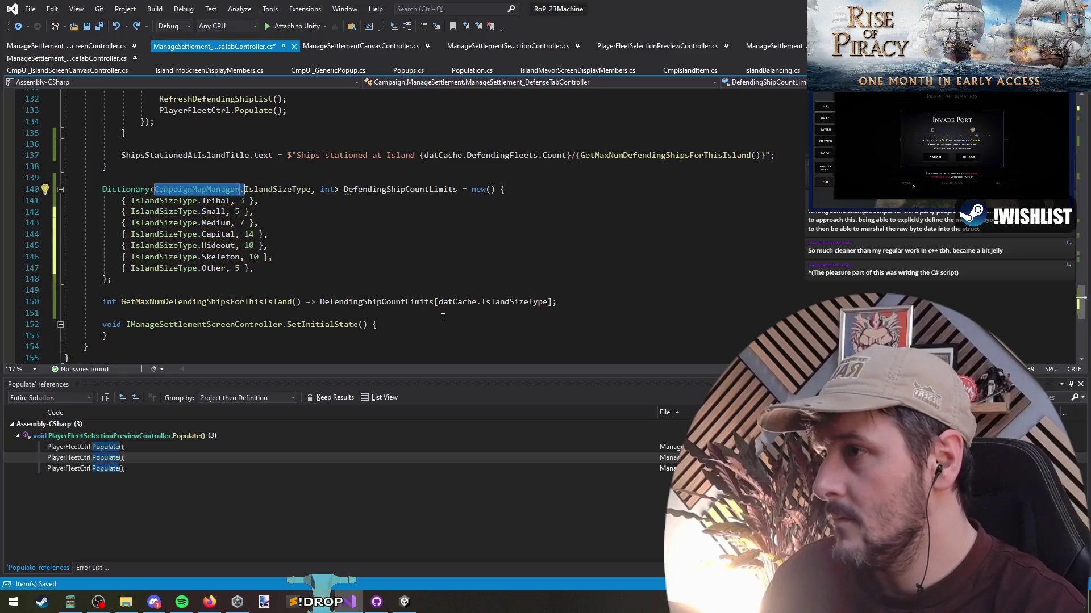
Save the script with DefendingShipCountLimits typed as Dictionary<IslandSizeType, int>, then review the max-ships lookup.
key("ctrl+s")
left_click(296, 269)
left_click(403, 303)
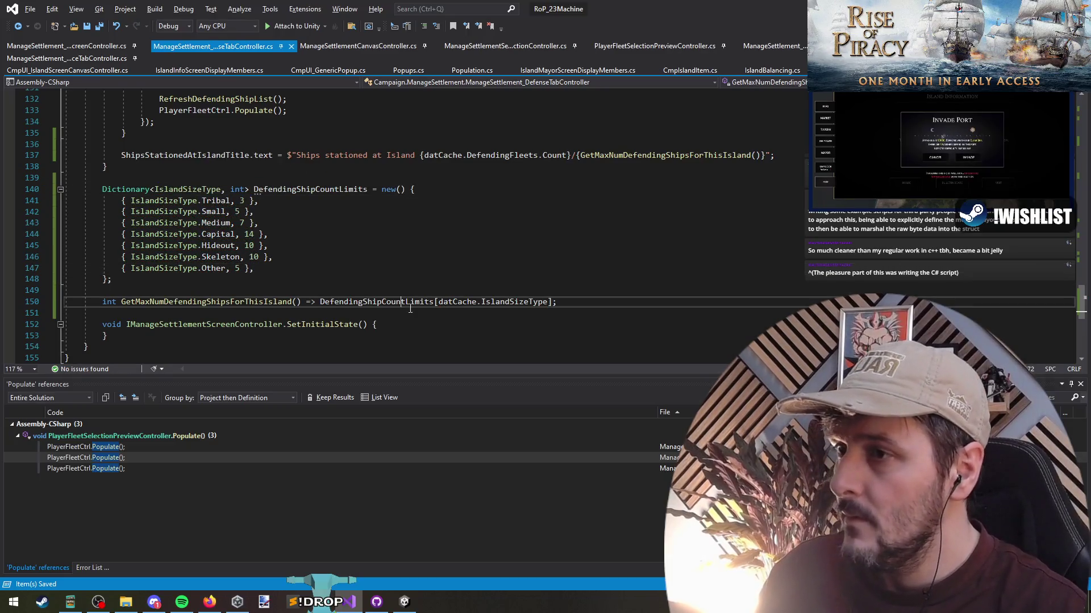
left_click(460, 287)
left_click(456, 189)
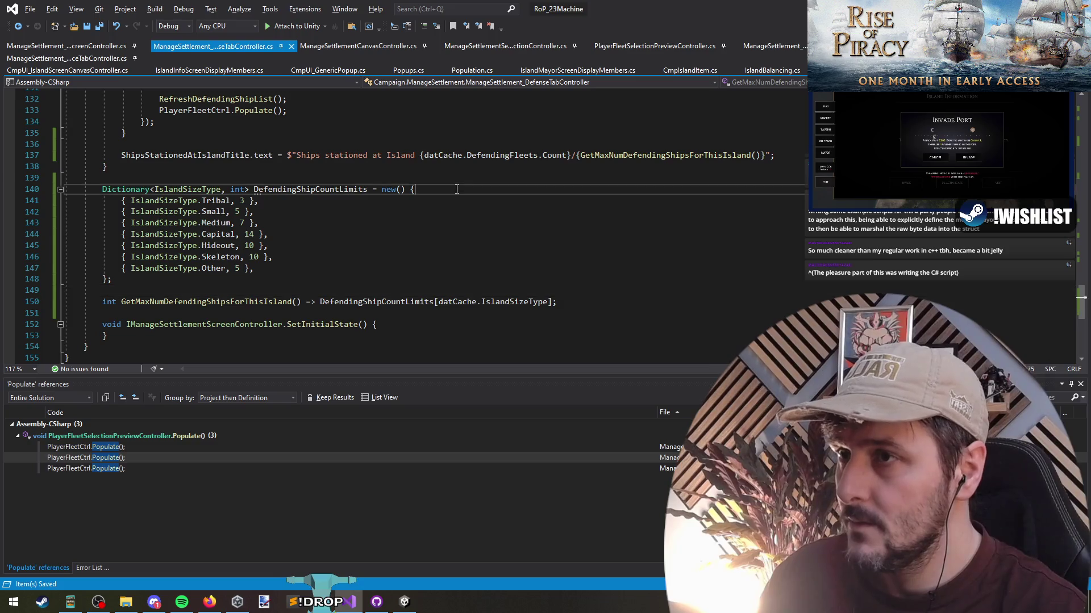
left_click(292, 181)
scroll(292, 183, "up", 1)
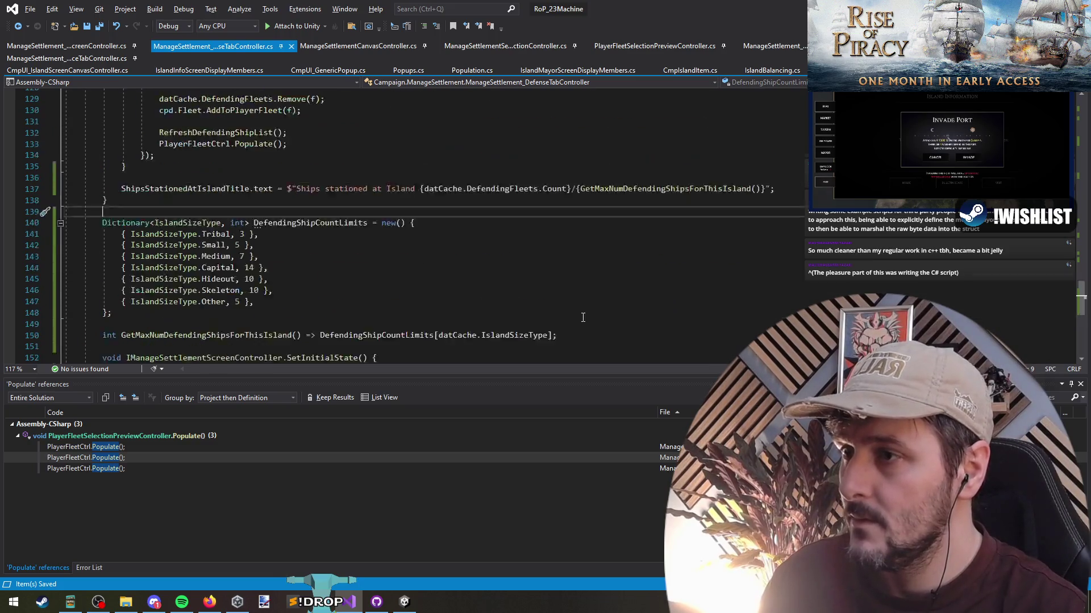
scroll(292, 183, "down", 1)
Trace GetMaxNumDefendingShipsForThisIsland usages up to the BtnAddToDefendingFleet handler's empty line.
double_click(299, 191)
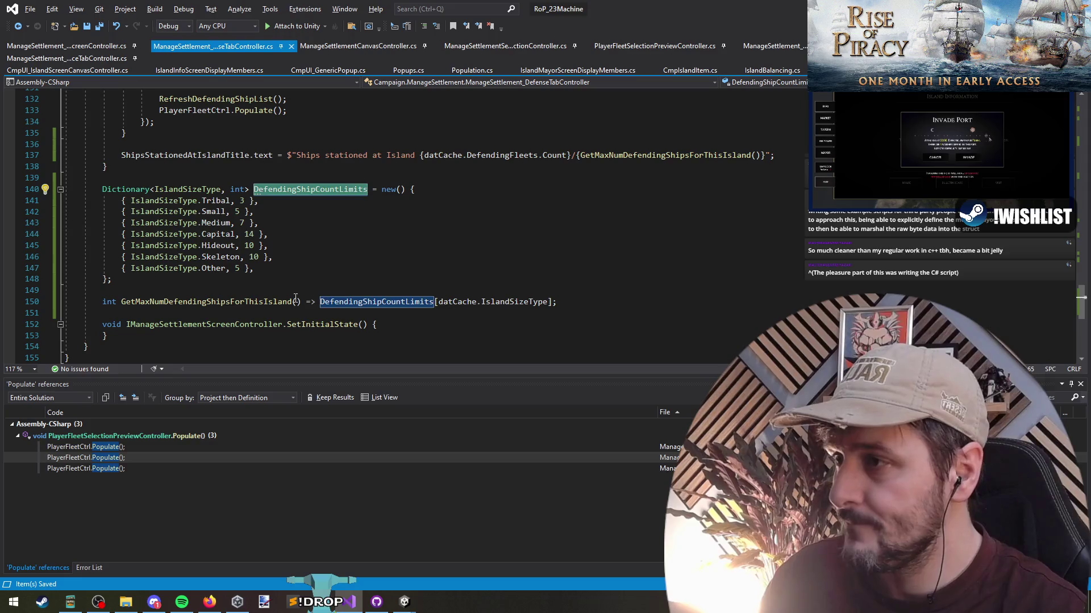
left_click(261, 302)
key("ctrl+shift+Up")
scroll(309, 261, "up", 20)
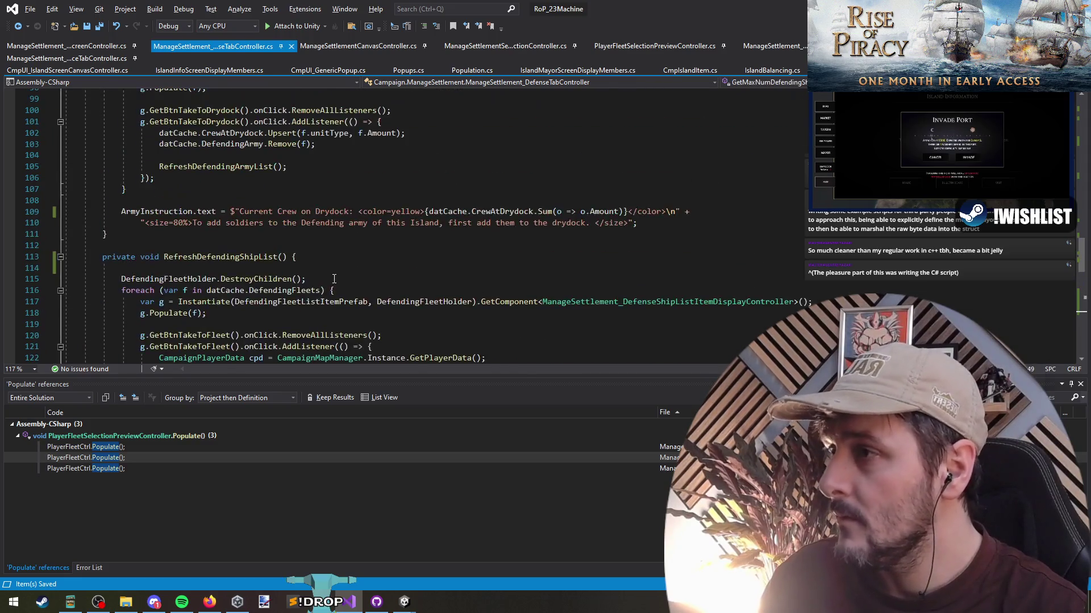
scroll(323, 275, "up", 5)
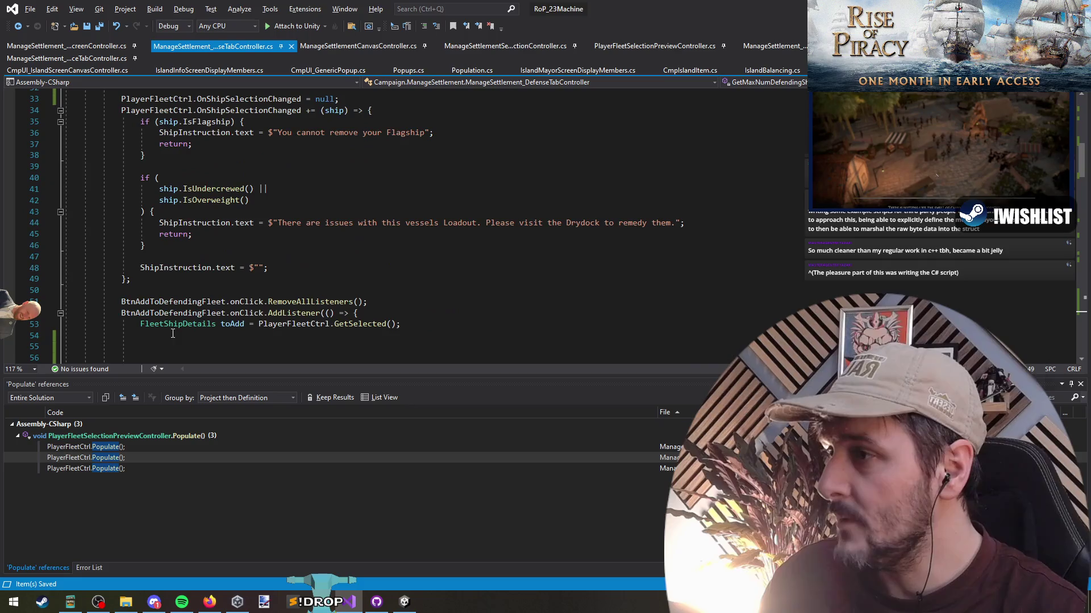
left_click(187, 346)
scroll(187, 347, "down", 4)
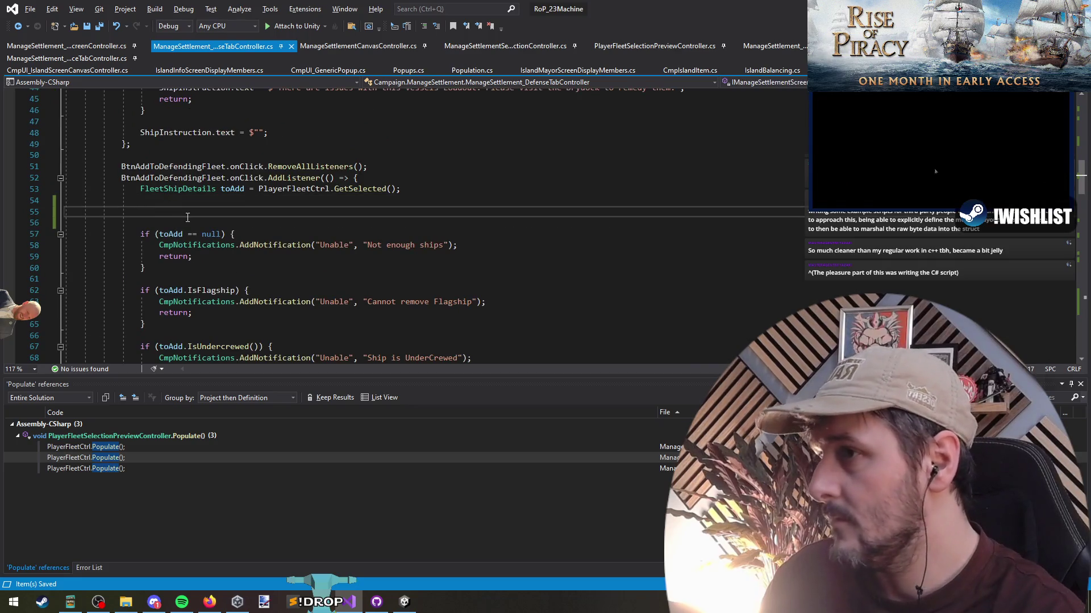
Start an if statement at the handler's top containing GetMaxNumDefendingShipsForThisIsland().
type("if(")
key("shift+Home")
key("shift+Home")
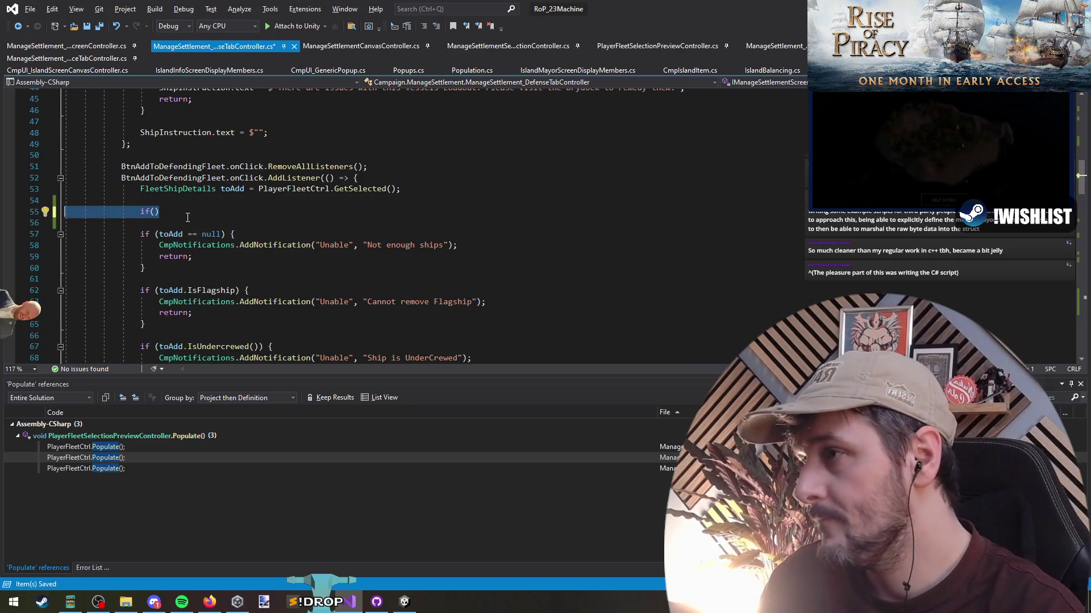
key("Delete")
key("Delete")
key("Up")
key("Up")
key("ctrl+Return")
key("ctrl+Return")
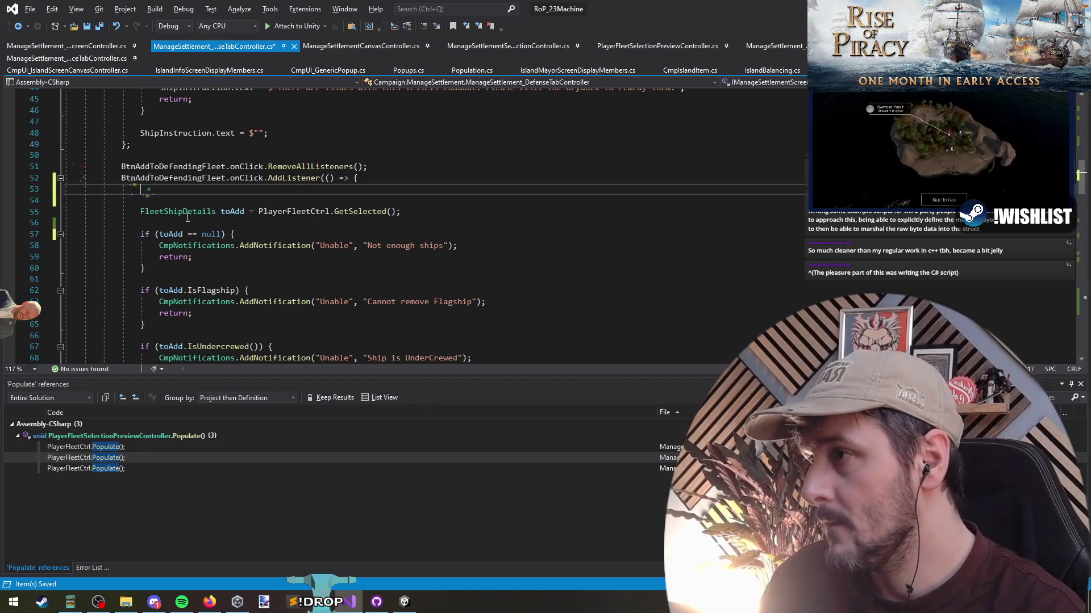
type("if (")
type("GetMaxNumDefendingShipsForThisIsland")
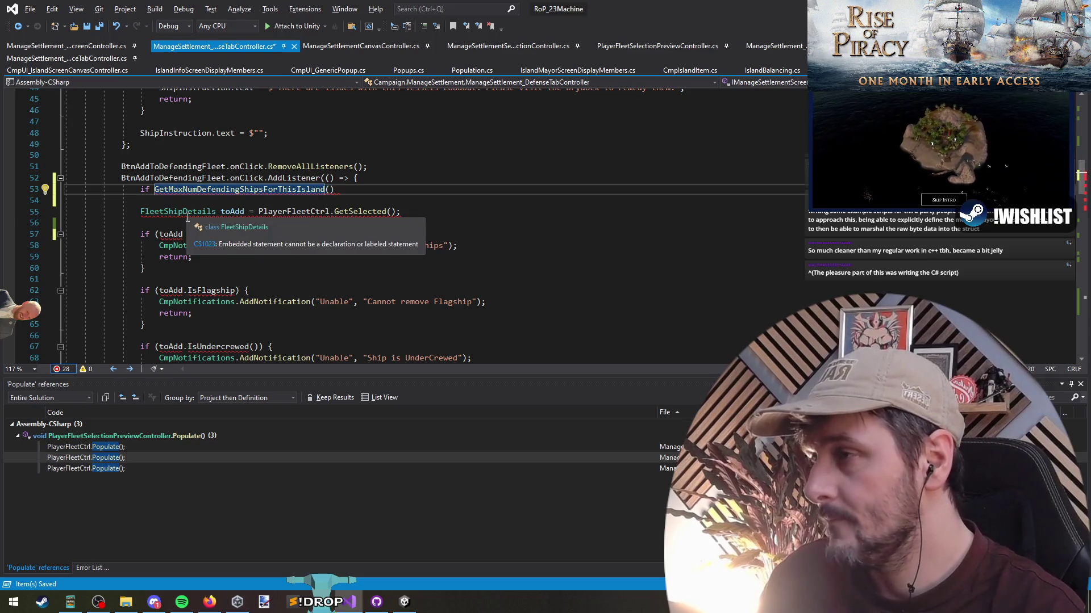
type("(")
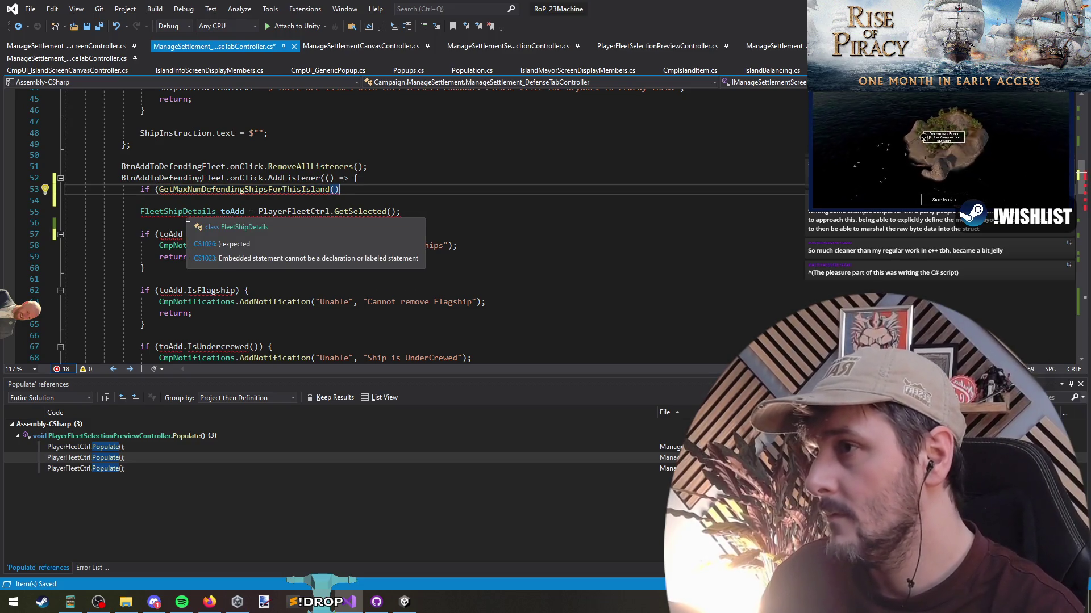
type(")")
Complete the condition as datCache.DefendingFleets.Count >= GetMaxNumDefendingShipsForThisIsland() and open its body.
key("Home")
key("ctrl+Right")
key("ctrl+Right")
type("(")
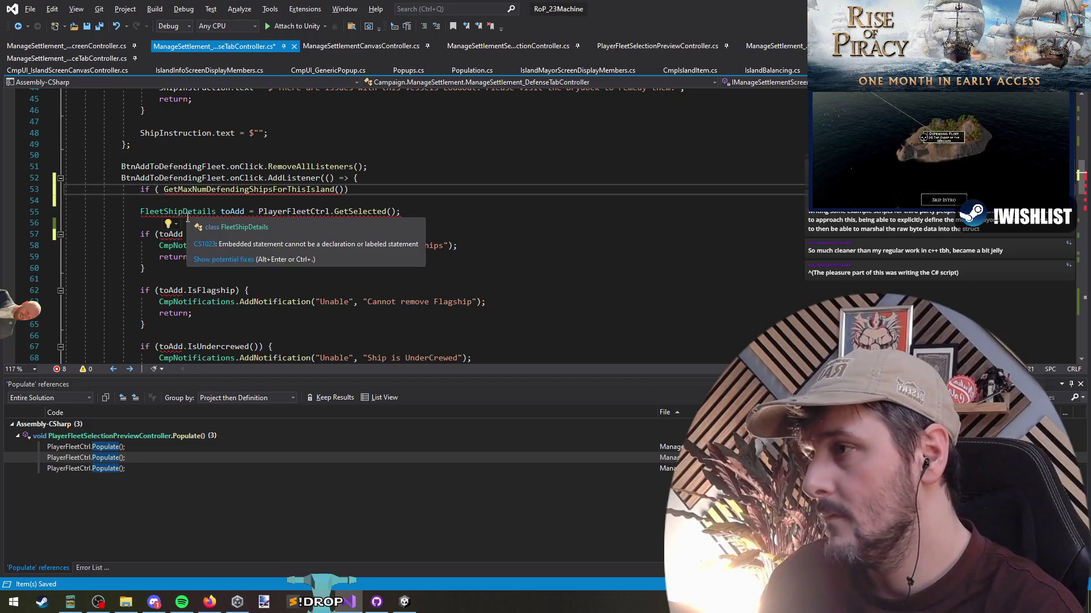
type("datCache.")
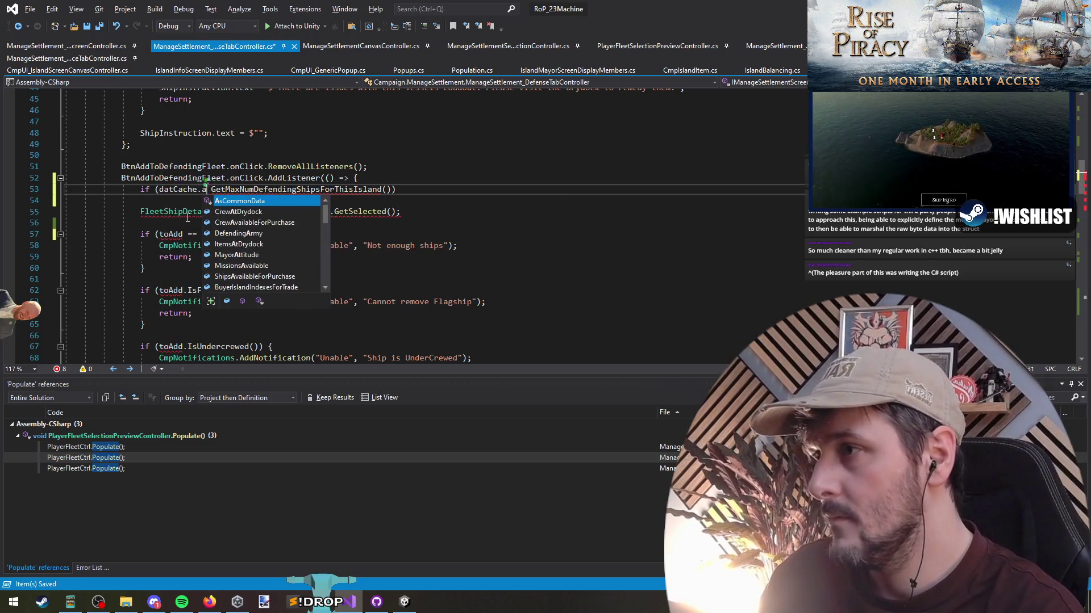
type("DefendingFleets")
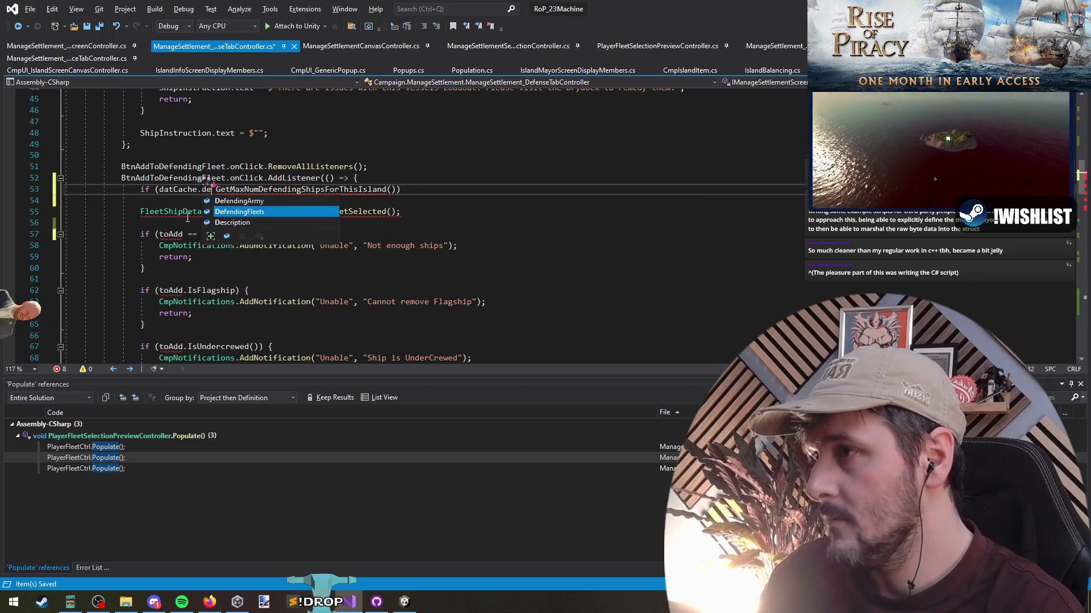
type(".Count >")
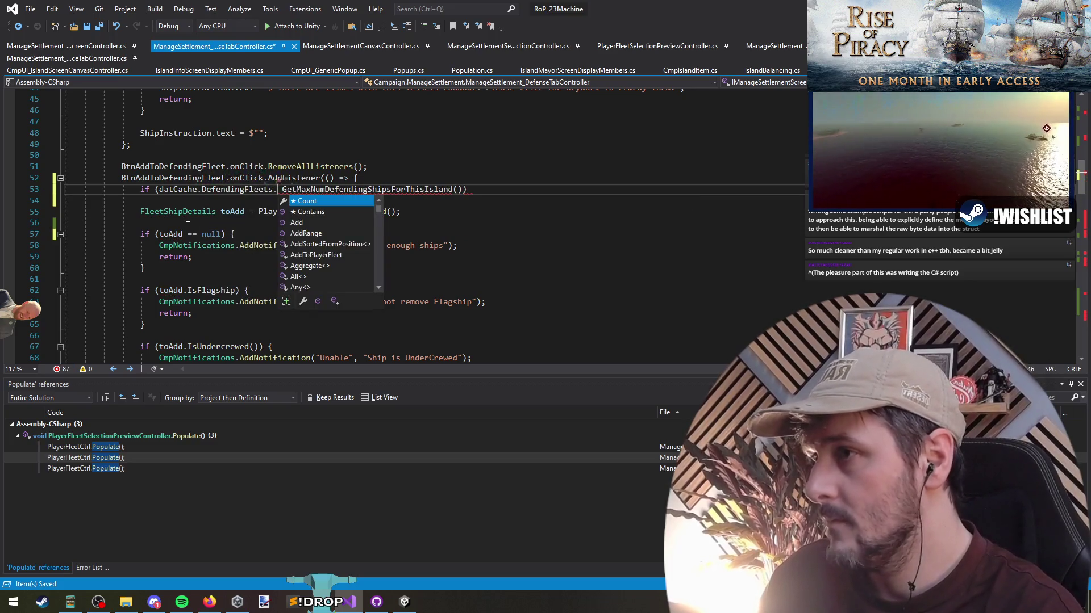
type("=")
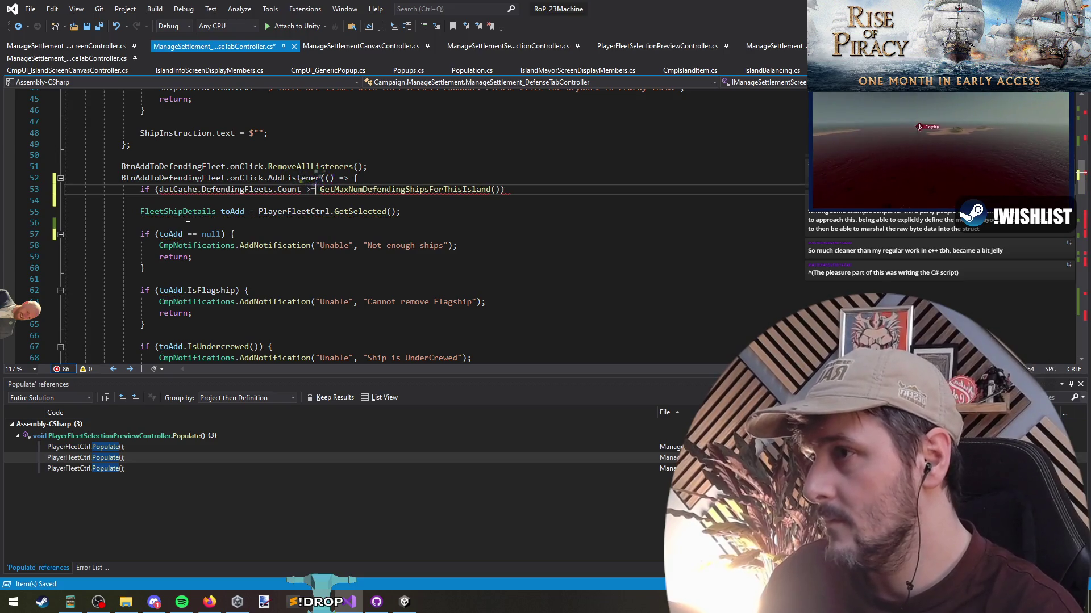
key("End")
key("Return")
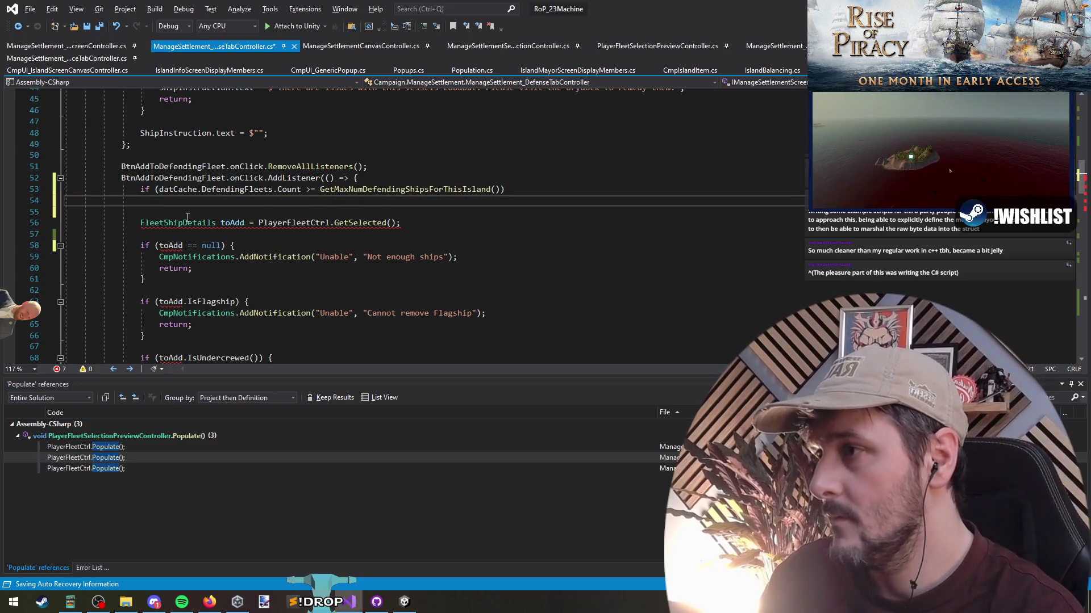
key("BackSpace")
Copy the existing notification and return lines into the new capacity if block.
type("{")
key("Return")
key("Down")
key("Down")
key("Down")
key("Home")
key("shift+End")
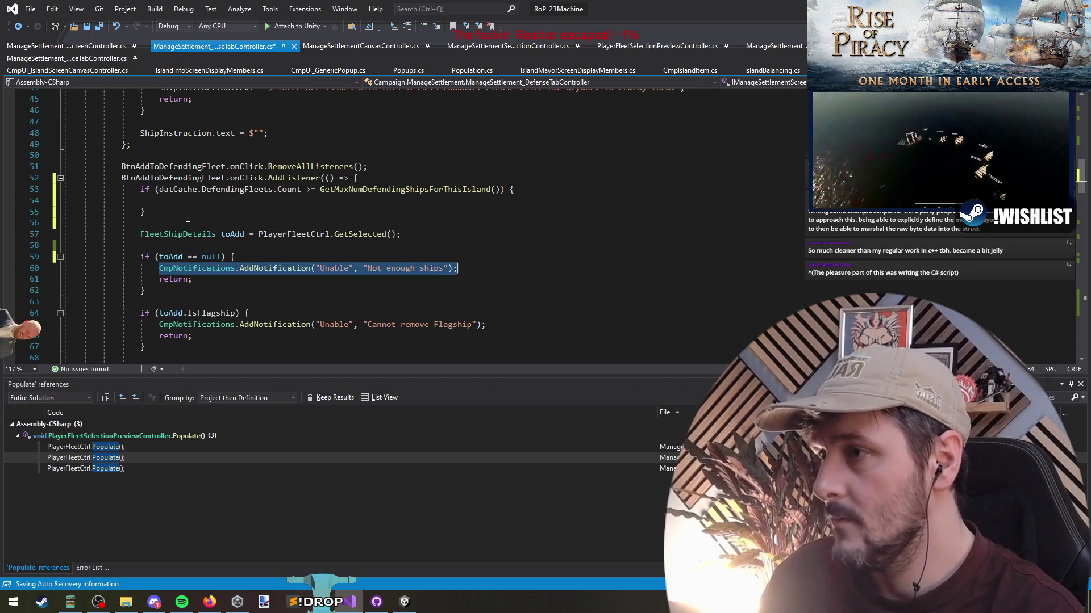
key("shift+Down")
key("ctrl+c")
key("Up")
key("Up")
key("Up")
key("ctrl+v")
key("Down")
key("Down")
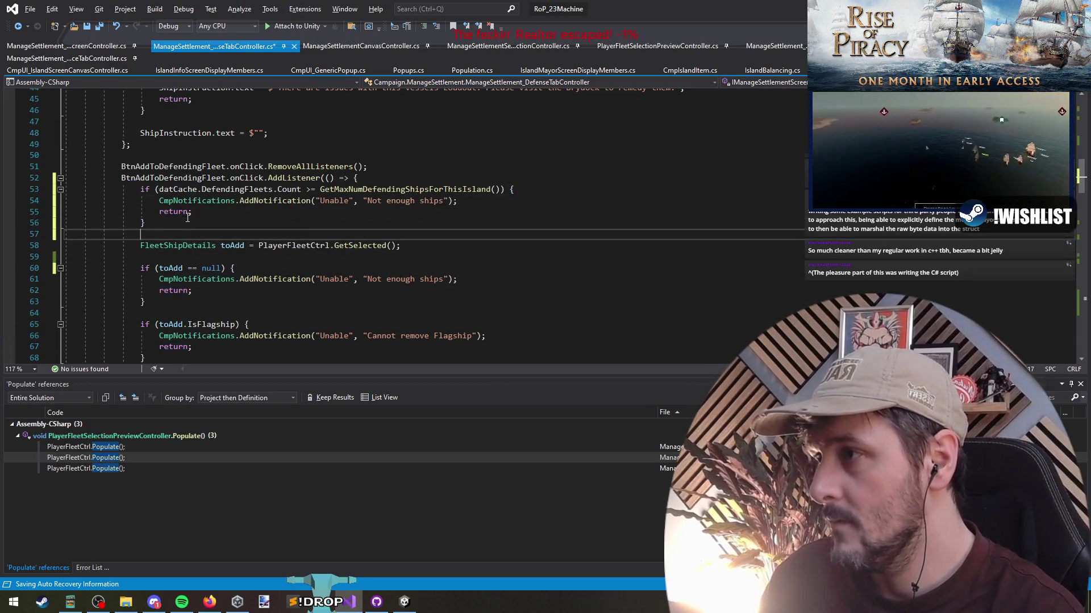
key("Up")
key("Up")
key("Up")
Change the notification to "Not enough Space" and "Island can not support more than {}".
key("Left")
key("Left")
key("Left")
key("ctrl+shift+Left")
key("ctrl+shift+Left")
key("ctrl+shift+Left")
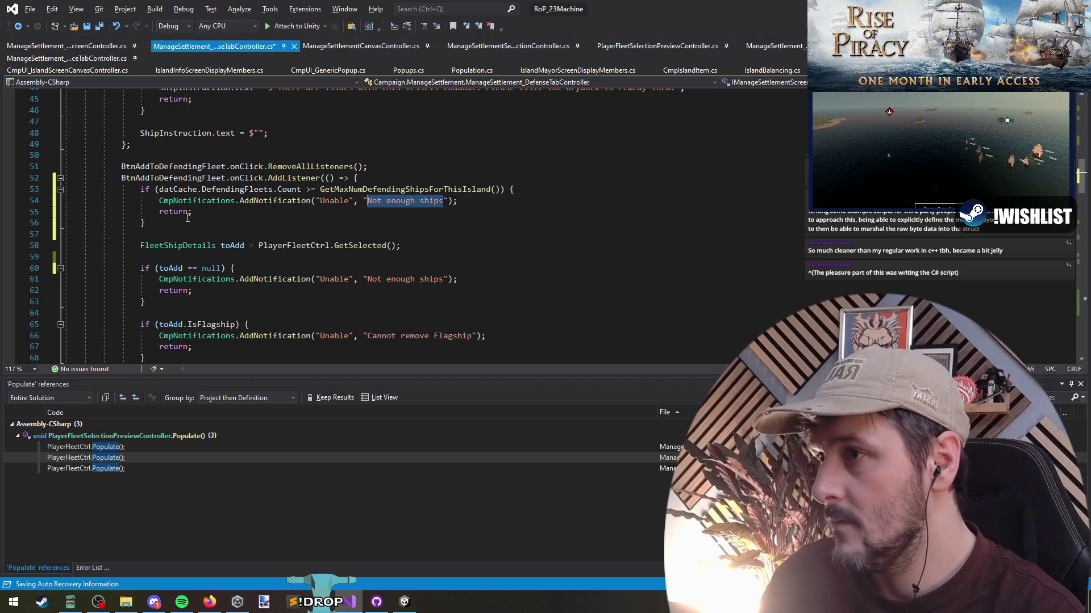
key("BackSpace")
type("Not en")
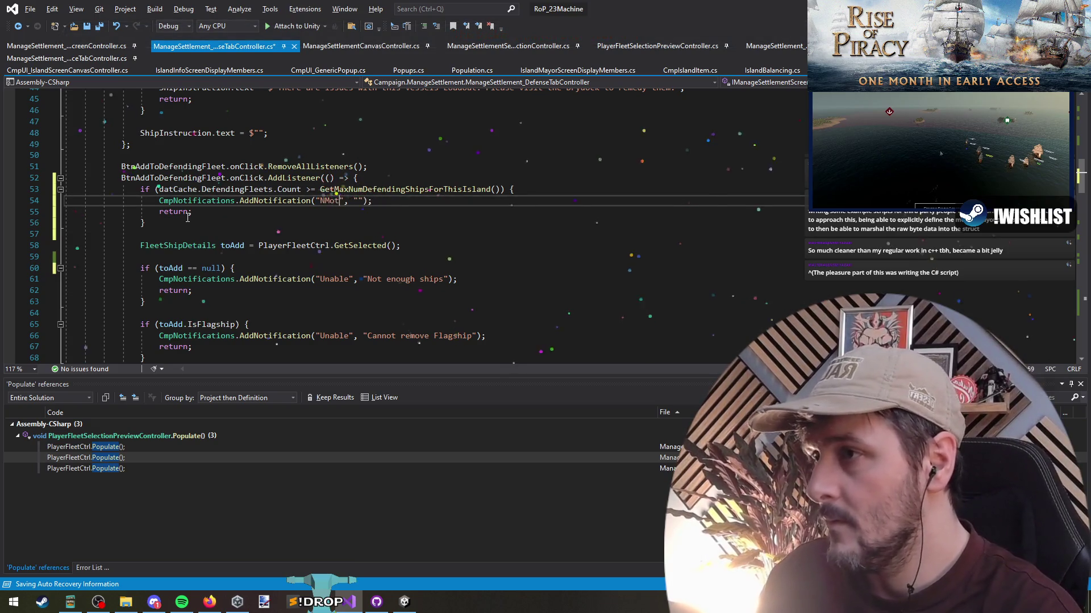
type("ough Space")
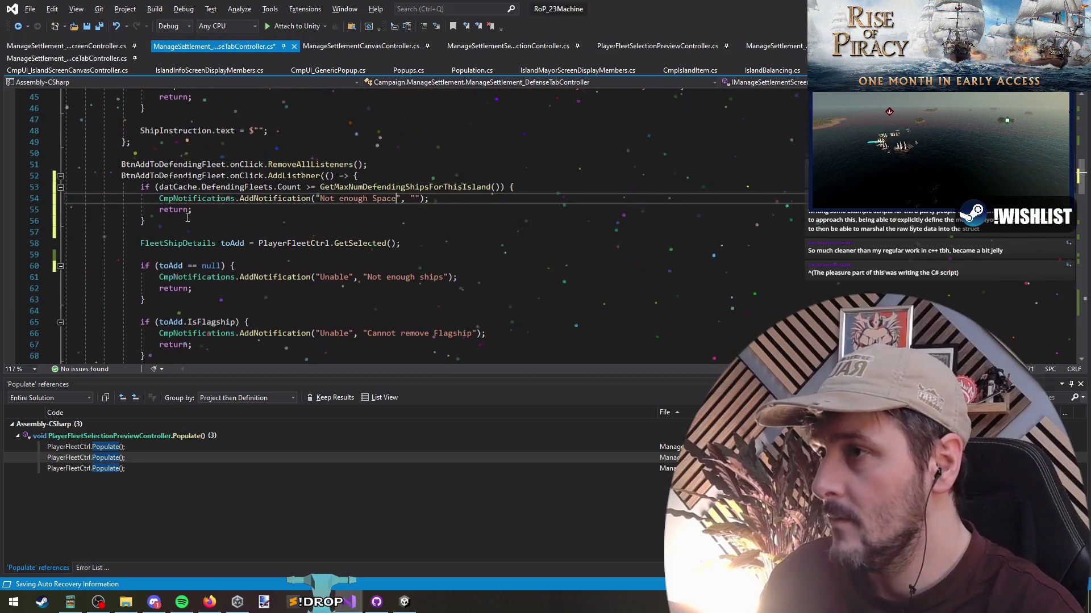
key("Right")
key("Right")
key("Right")
type("Island can ")
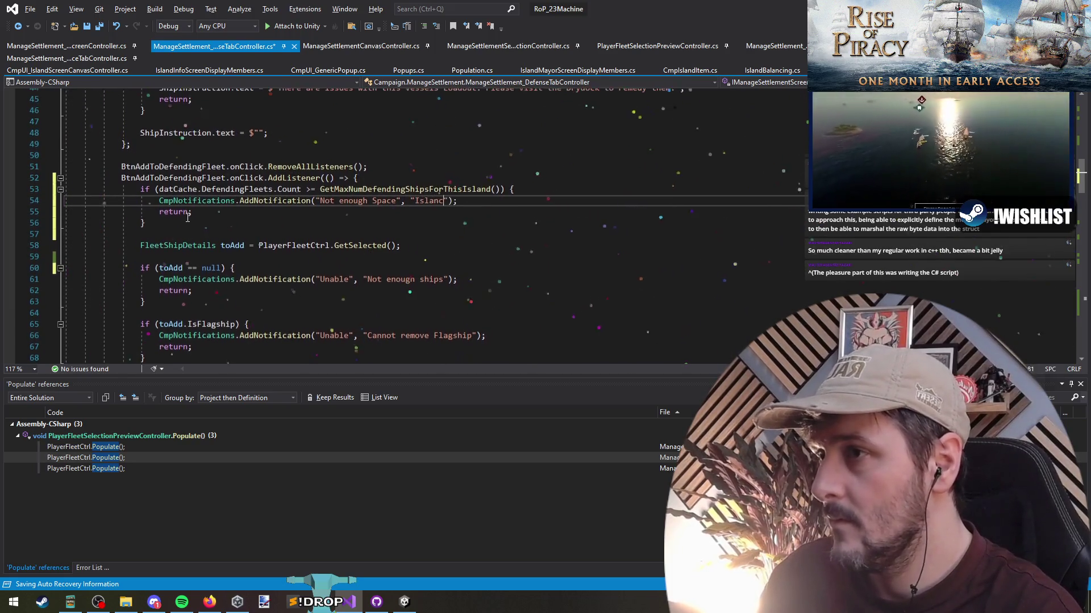
type("not support more ")
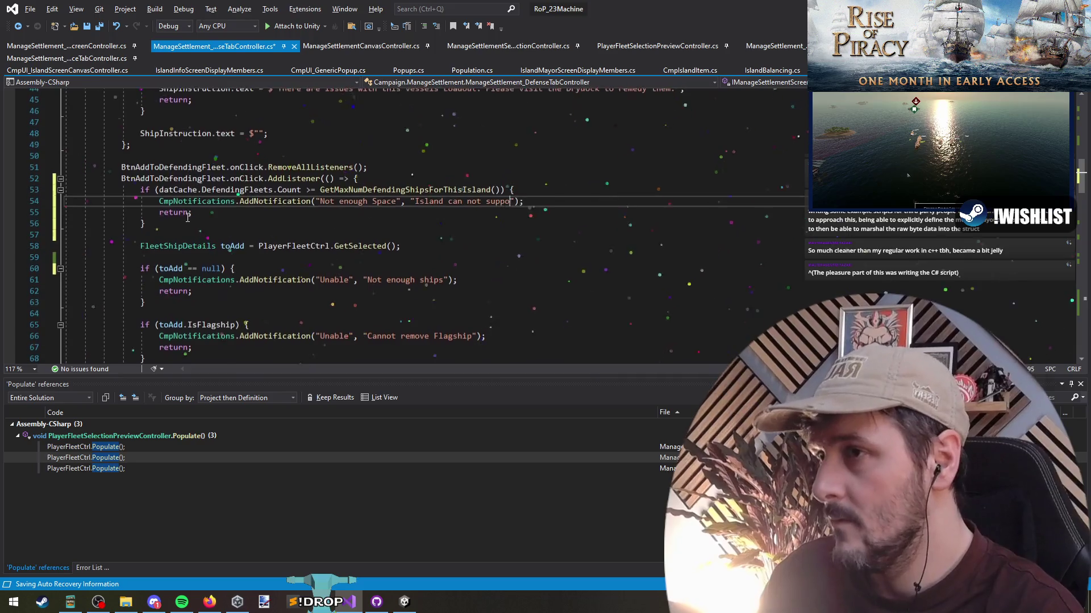
type("than {}")
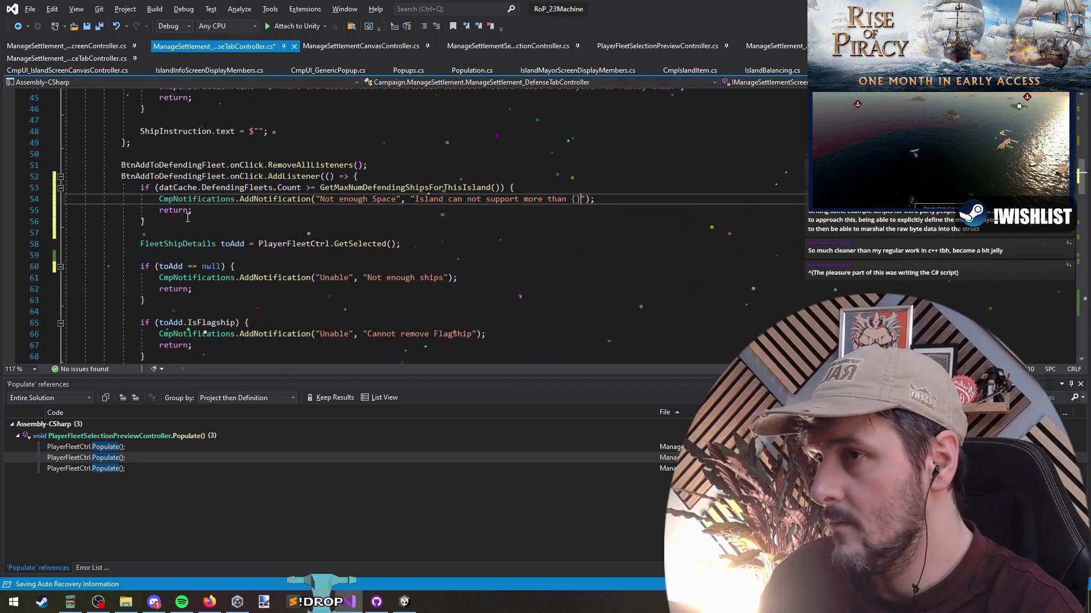
Insert GetMaxNumDefendingShipsForThisIsland() into the message braces, fix the stray brace, and save.
key("Up")
key("ctrl+shift+Left")
key("ctrl+shift+Left")
key("ctrl+shift+Left")
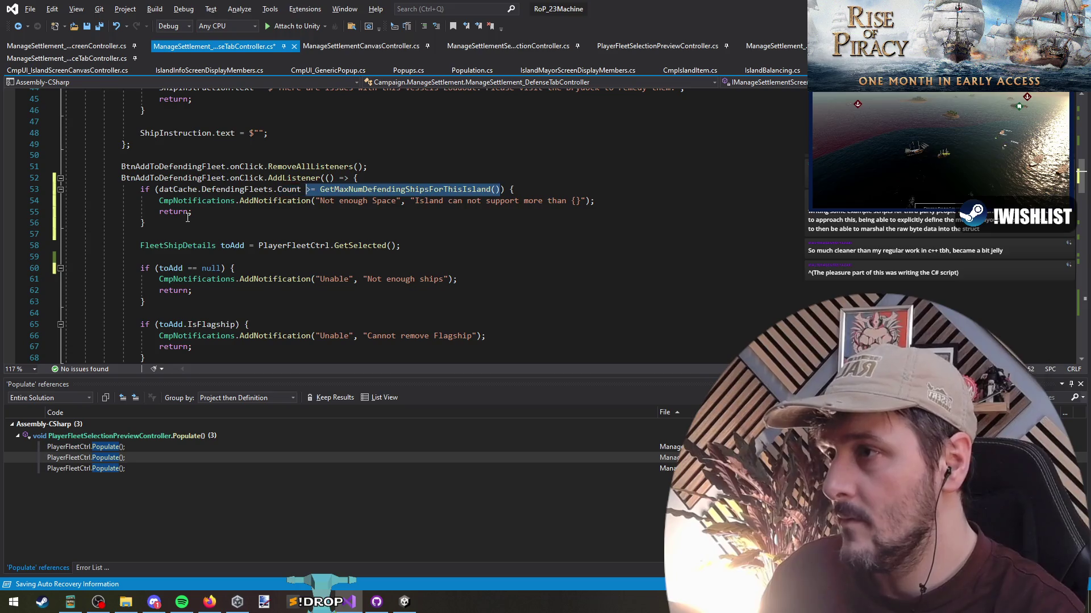
key("Down")
key("End")
key("Left")
key("Left")
key("ctrl+v")
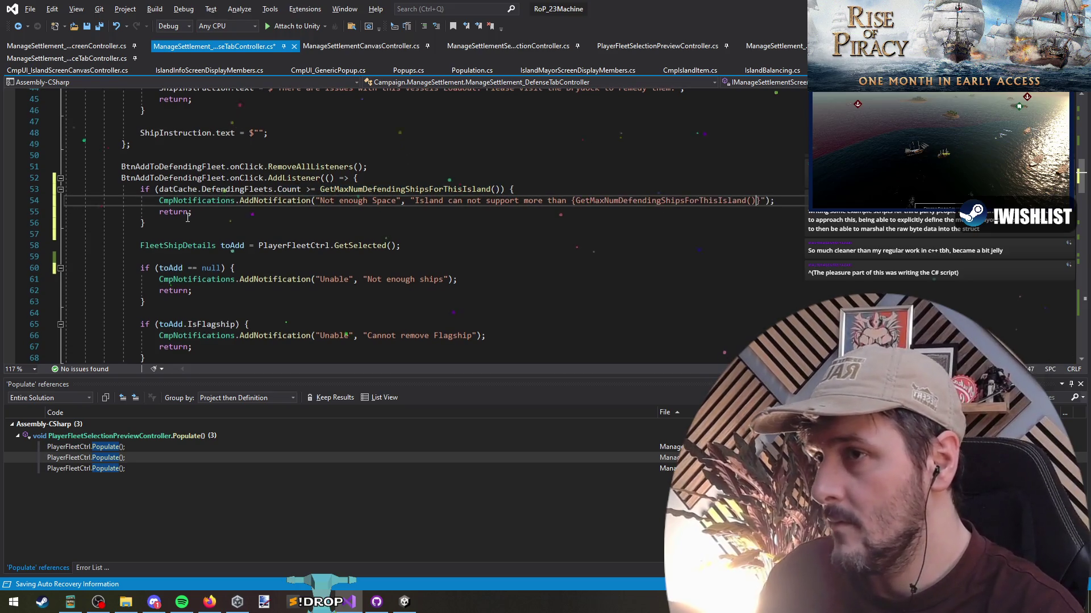
type("shi")
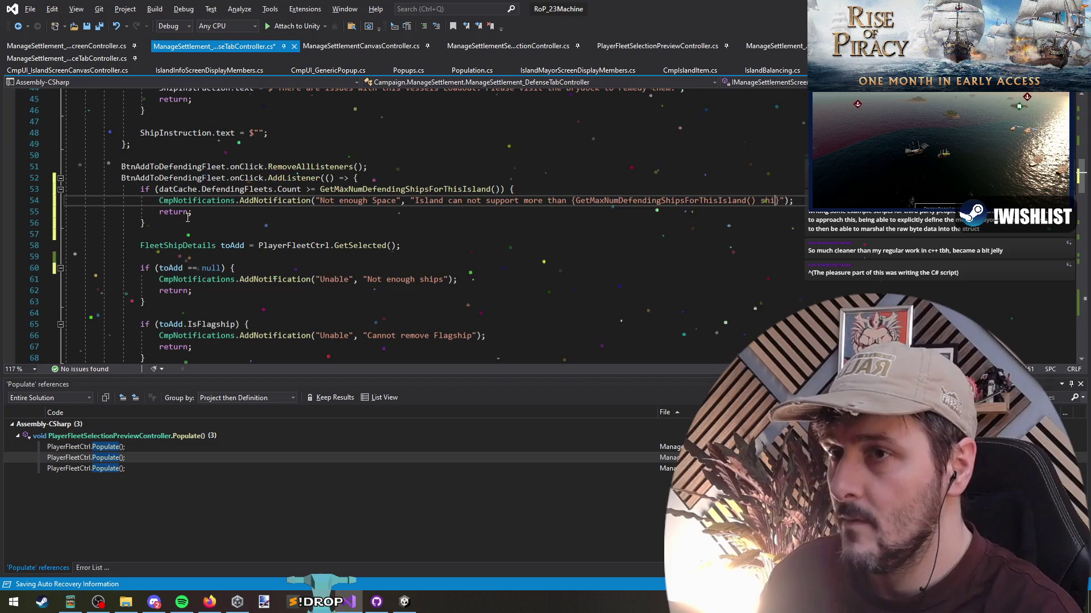
type("$")
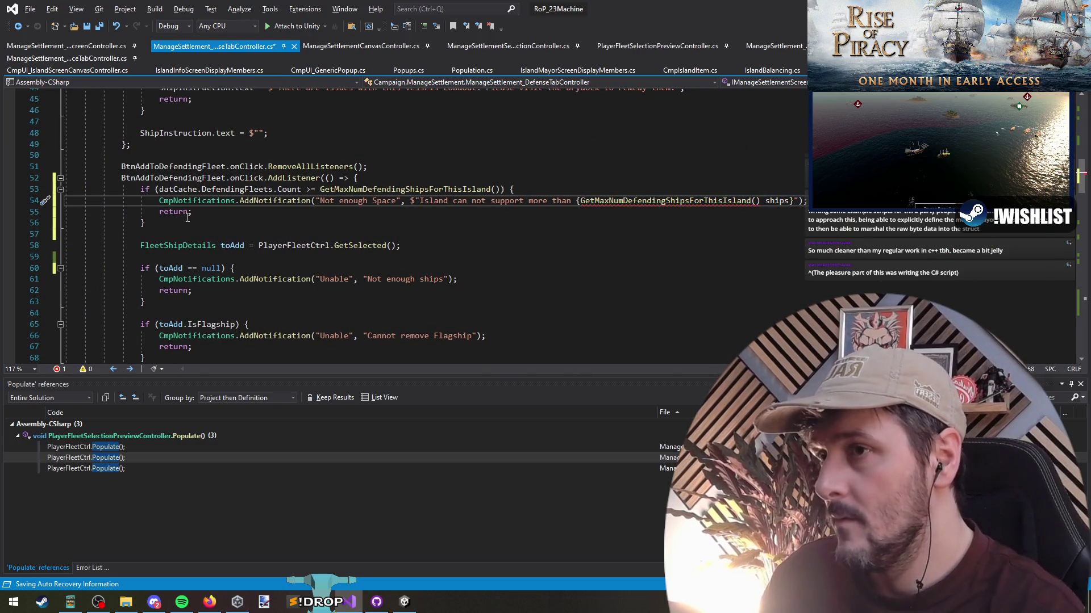
type("}")
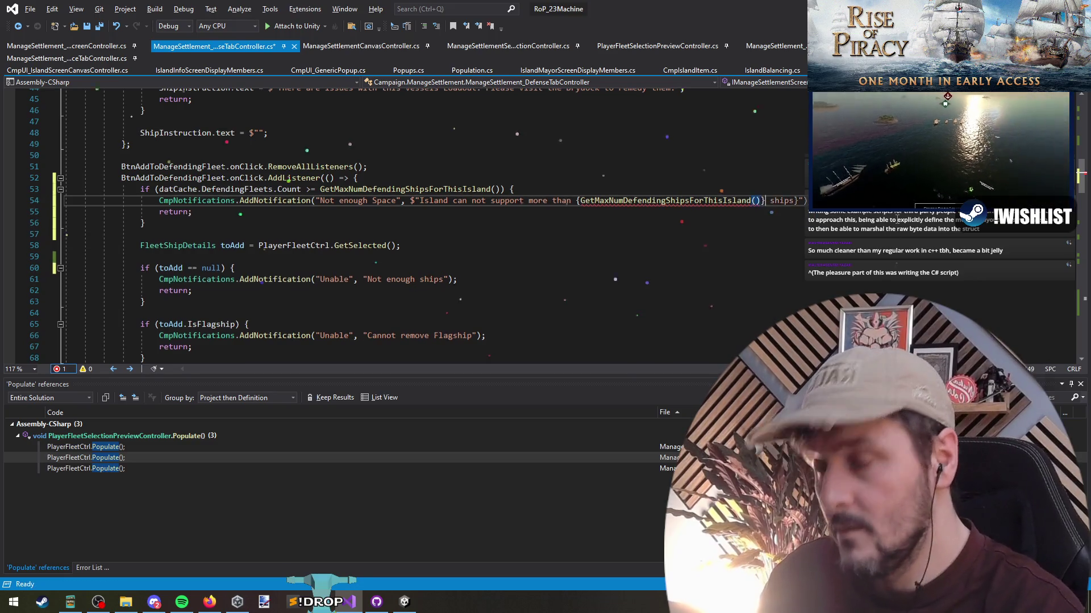
left_click(796, 201)
key("BackSpace")
key("Down")
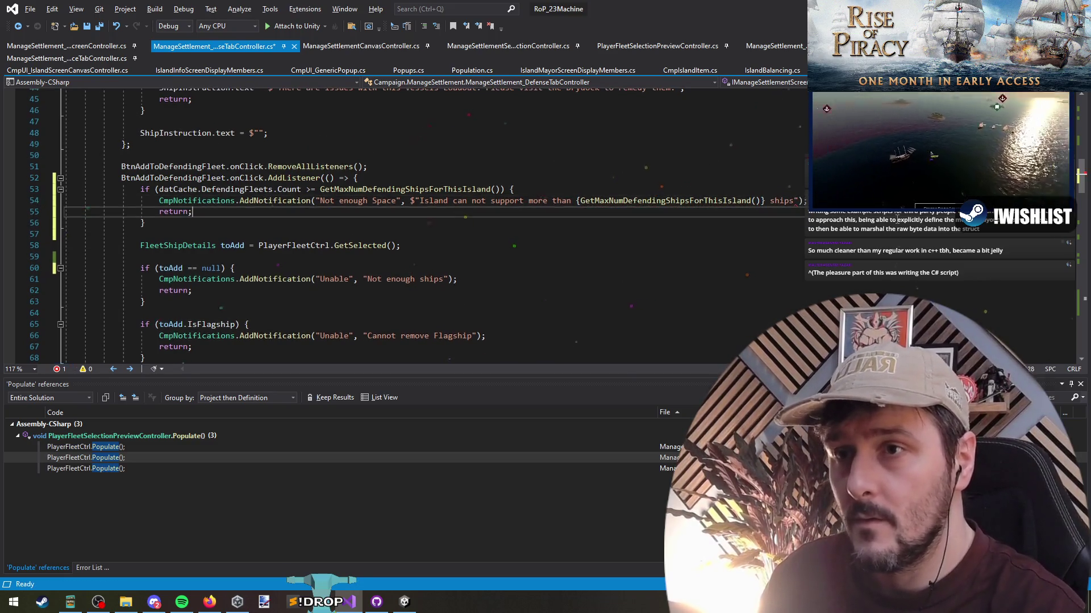
key("Down")
key("Down")
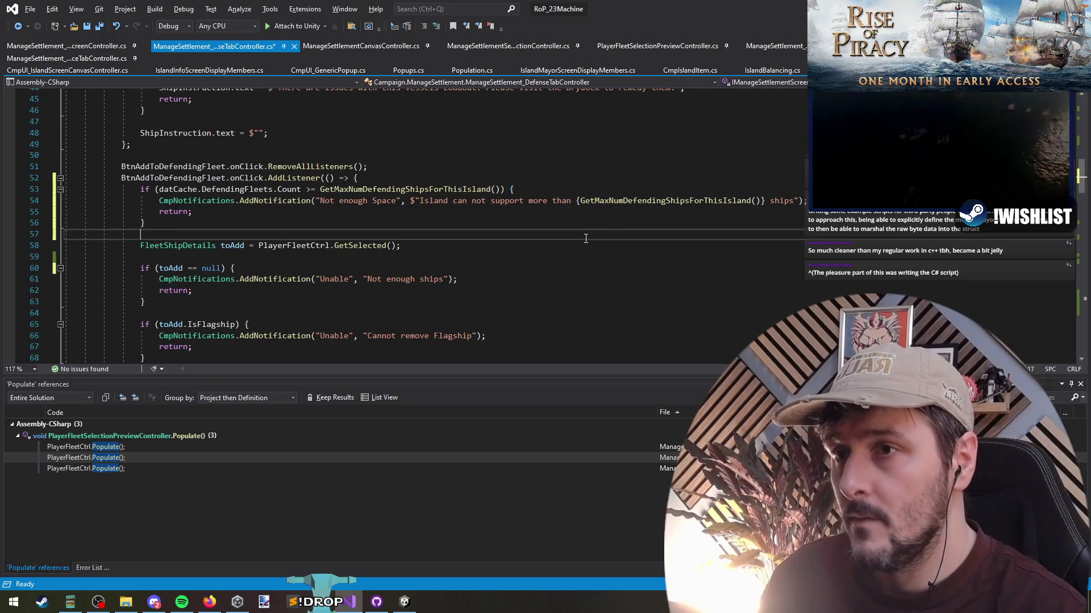
key("ctrl+s")
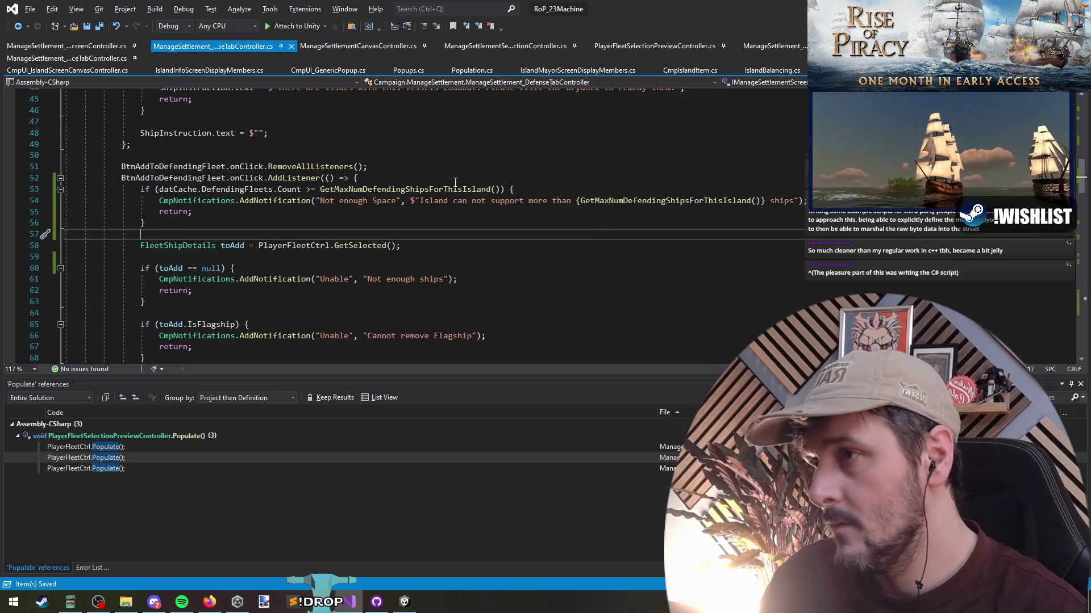
left_click(424, 189)
key("Up")
scroll(376, 220, "down", 1)
scroll(376, 219, "down", 10)
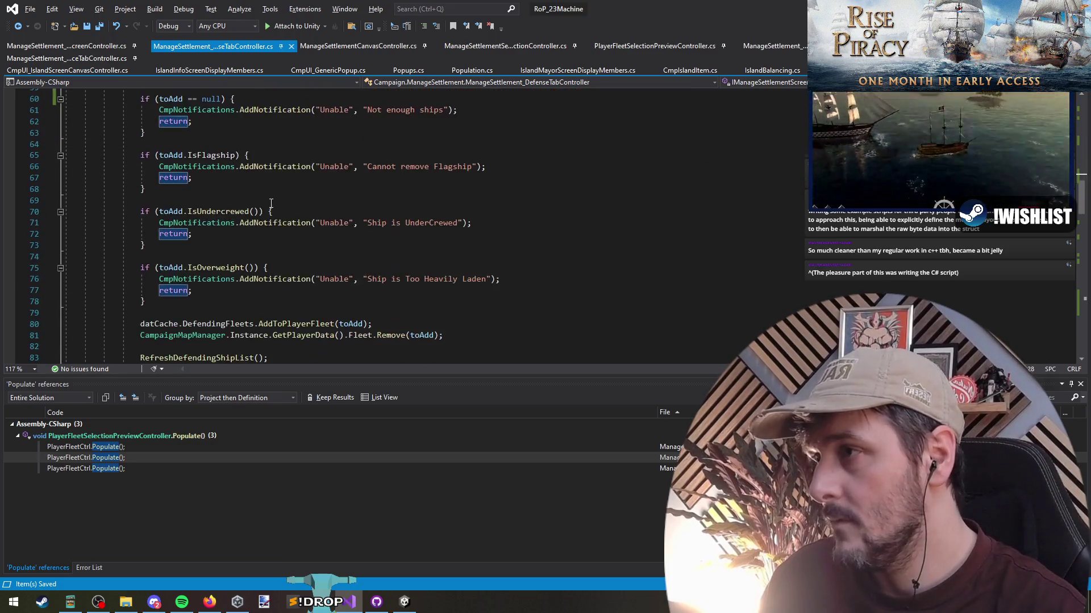
left_click(225, 155)
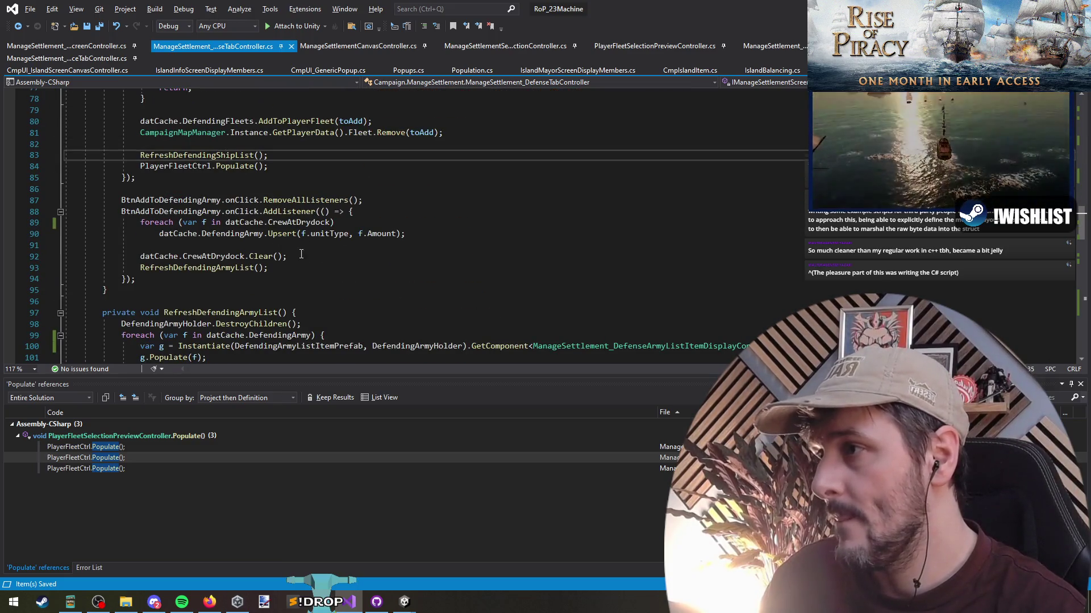
key("ctrl+shift+Up")
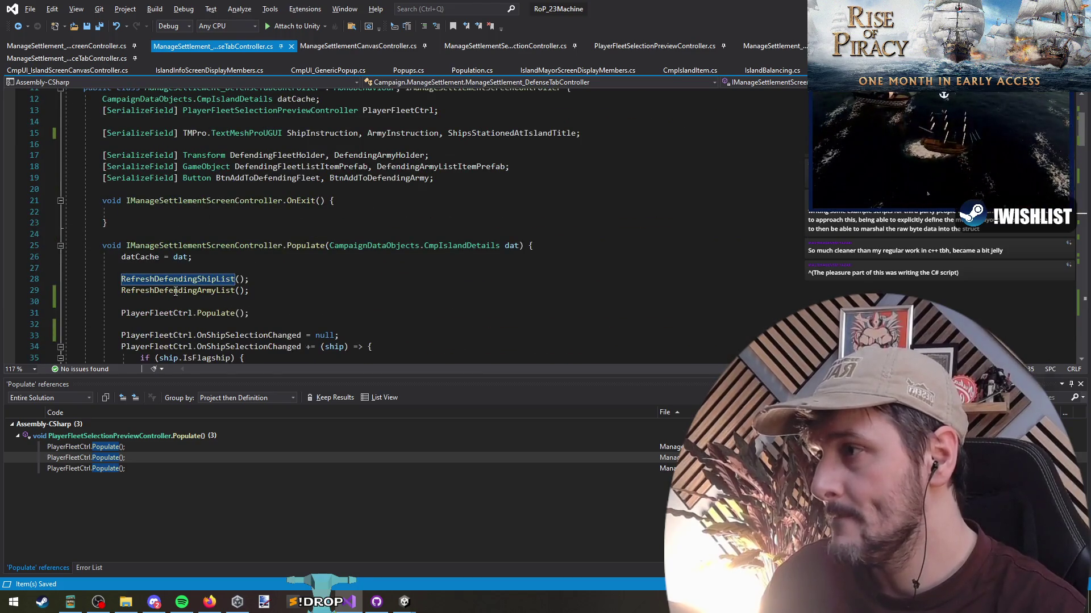
scroll(394, 285, "down", 20)
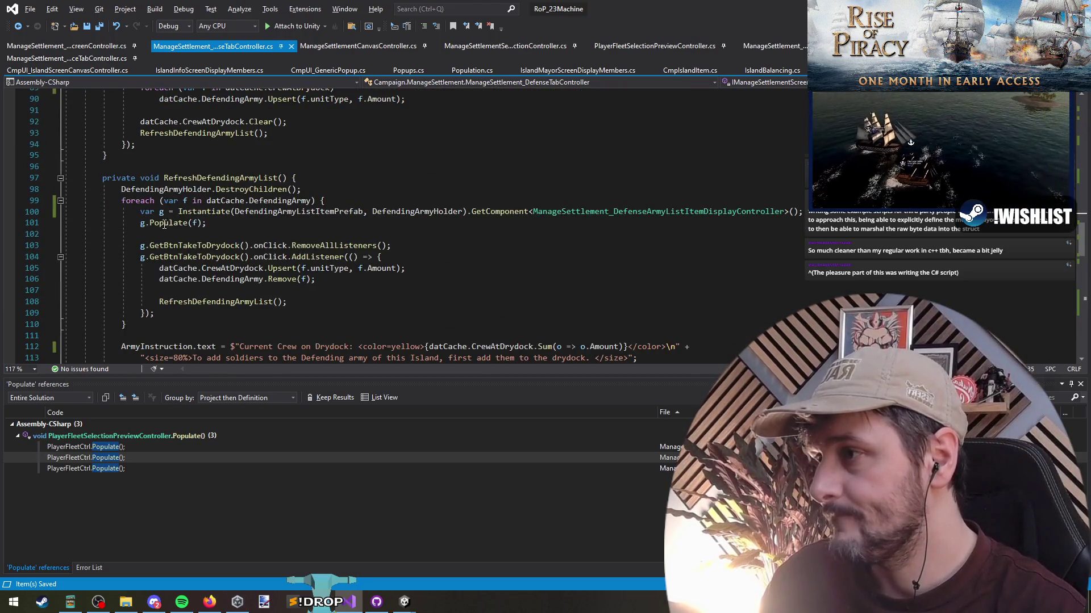
scroll(177, 239, "down", 2)
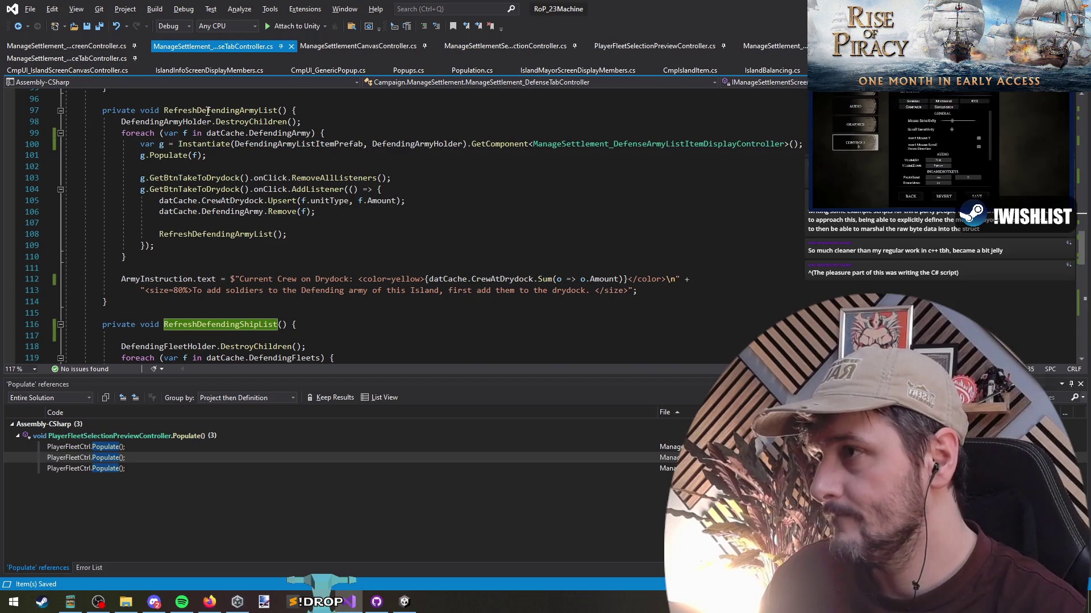
key("ctrl+shift+Up")
key("ctrl+shift+Down")
scroll(223, 301, "down", 7)
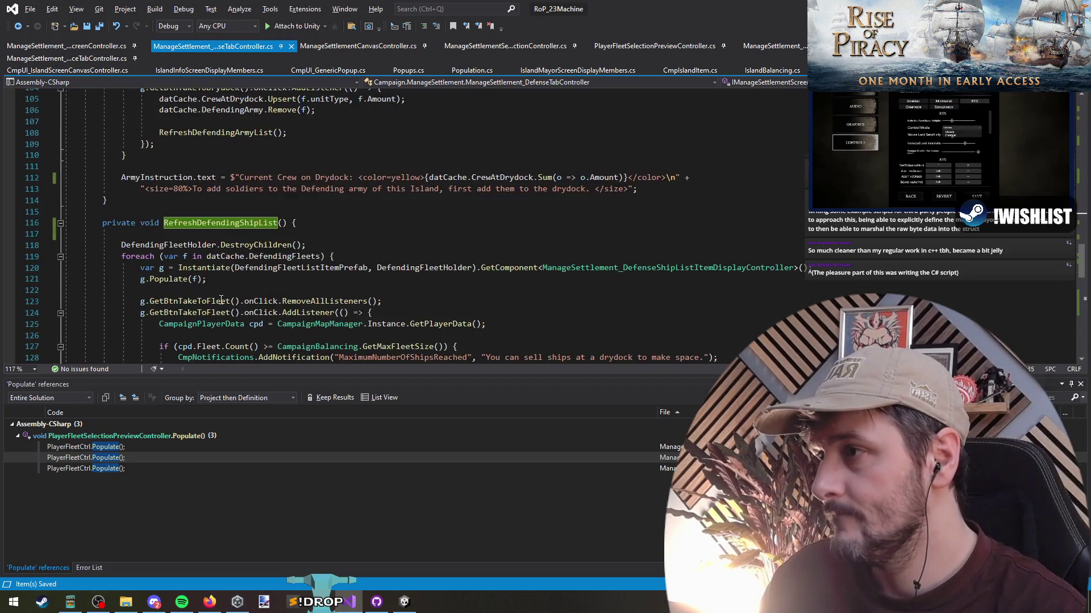
scroll(222, 273, "up", 15)
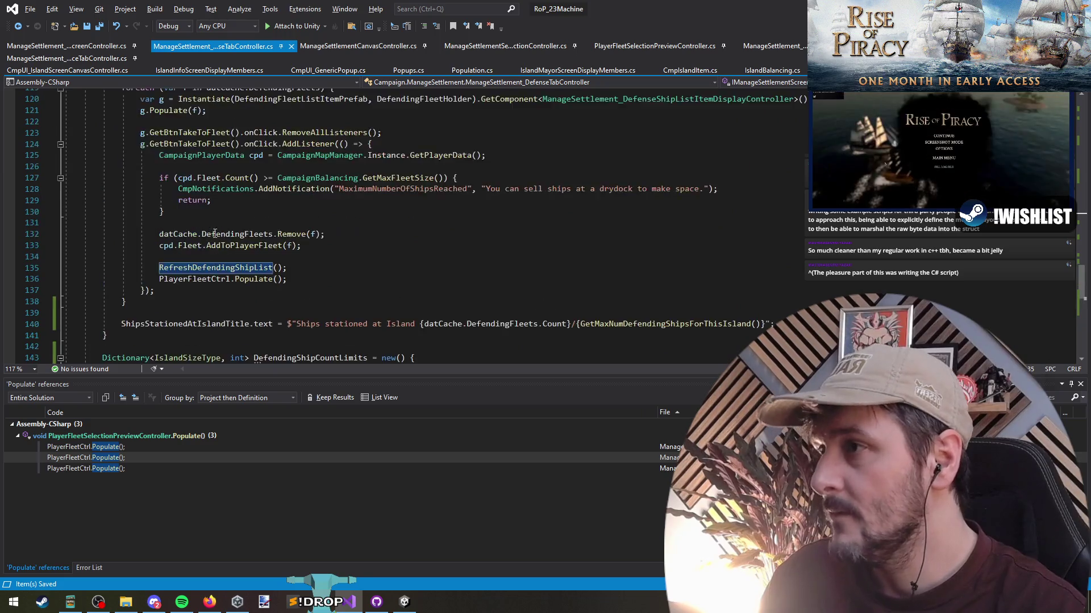
key("ctrl+shift+Up")
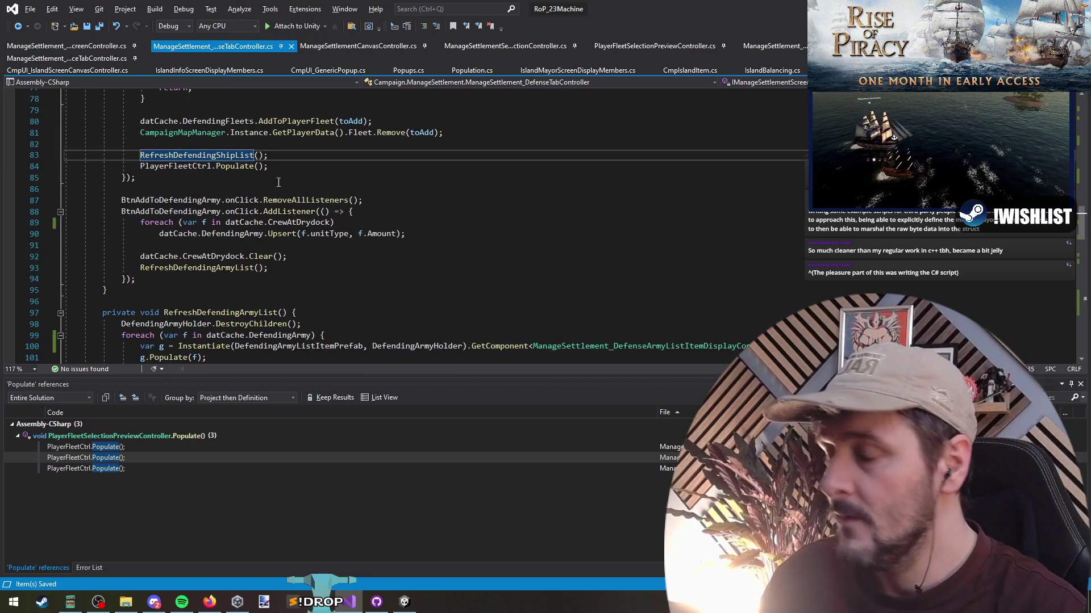
key("ctrl+Home")
left_click(490, 253)
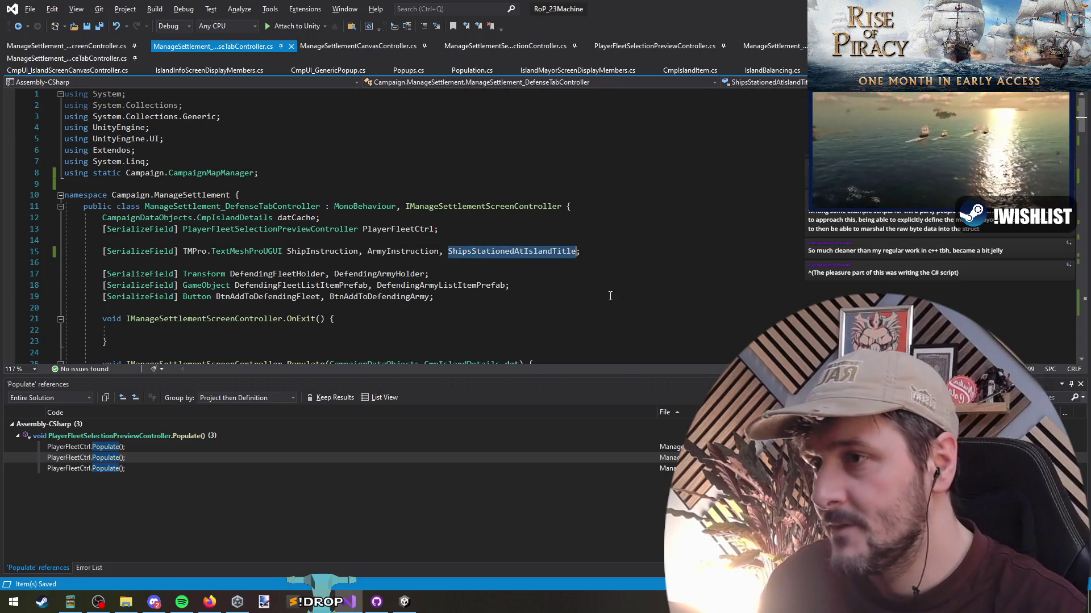
Back in Unity, stop play mode and load the CampaignMap_Functional scene.
key("alt+Tab")
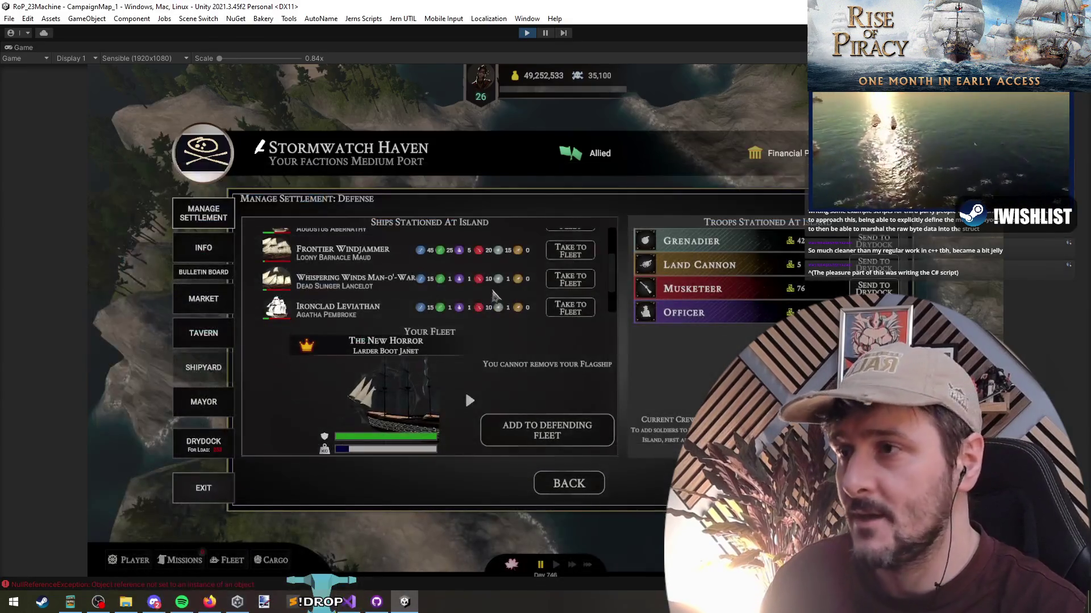
left_click(529, 34)
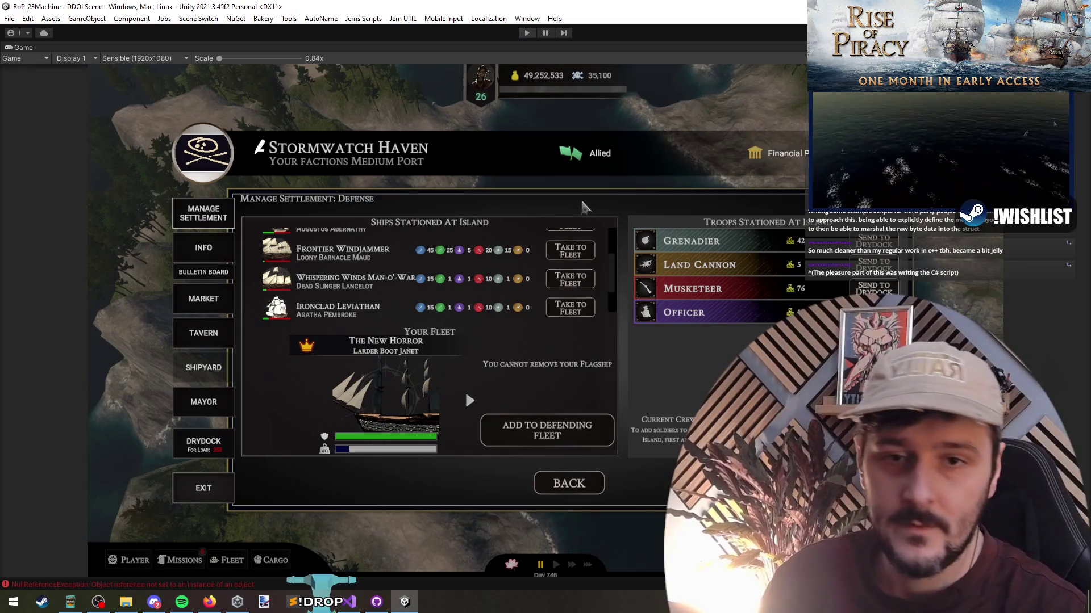
key("t")
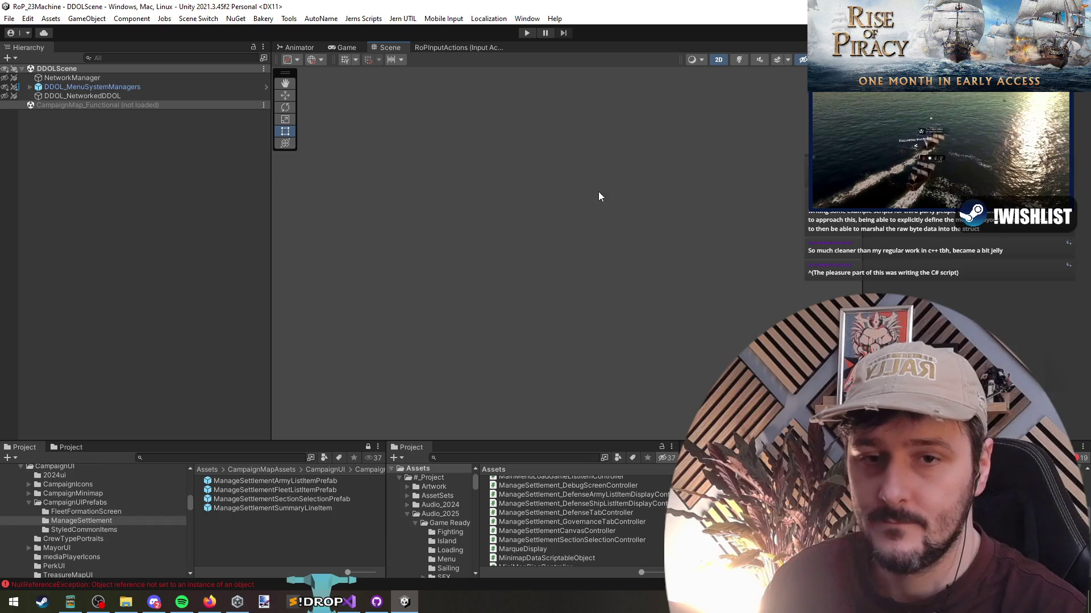
right_click(110, 104)
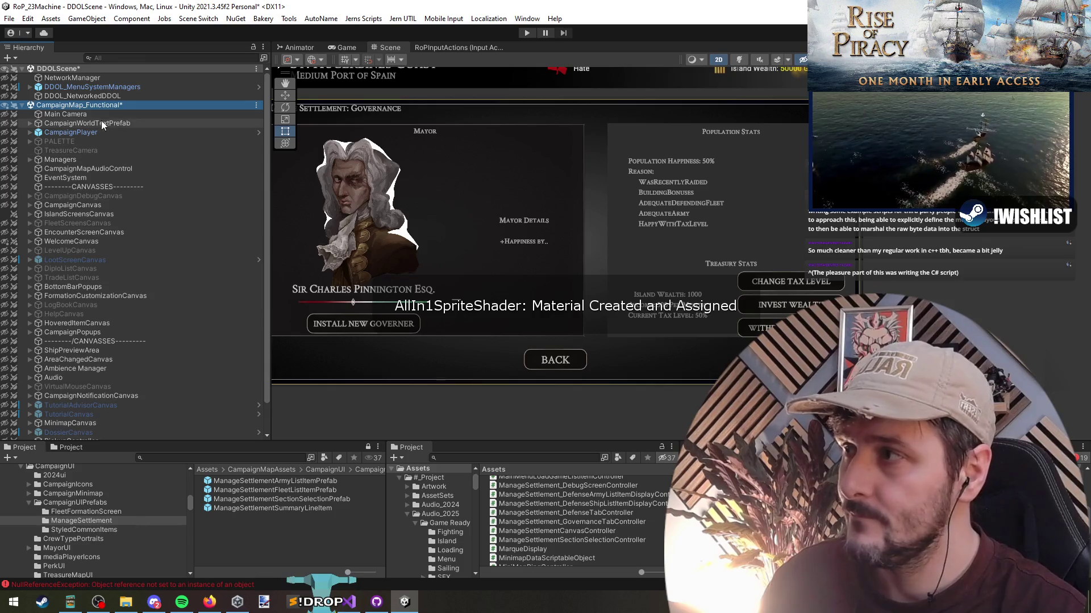
double_click(103, 114)
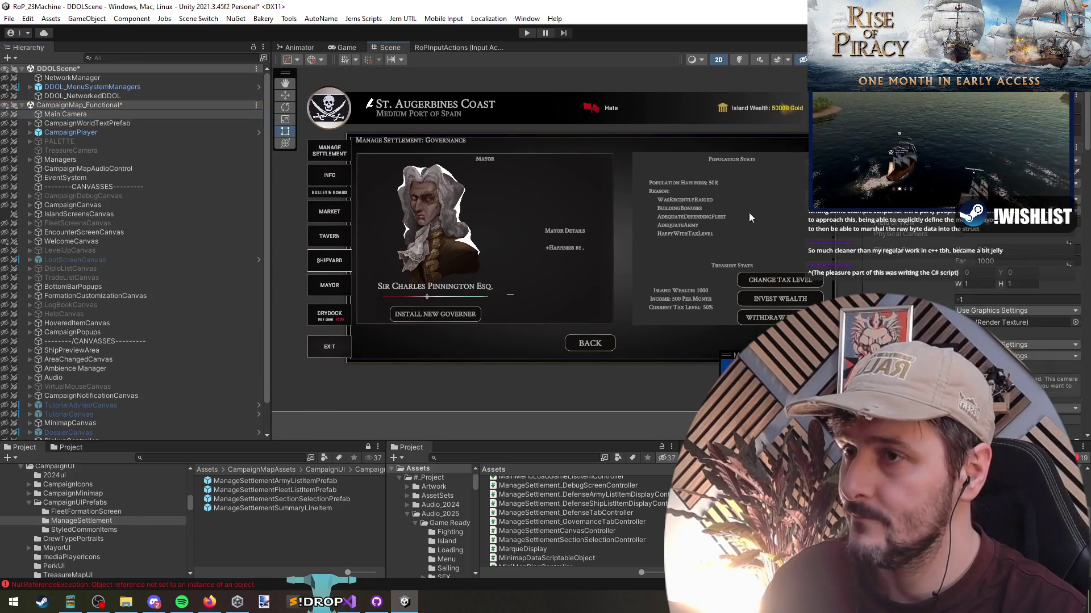
Deactivate GovernanceTab and activate DefenseTab so the Defense screen shows.
left_click(749, 218)
scroll(205, 358, "down", 3)
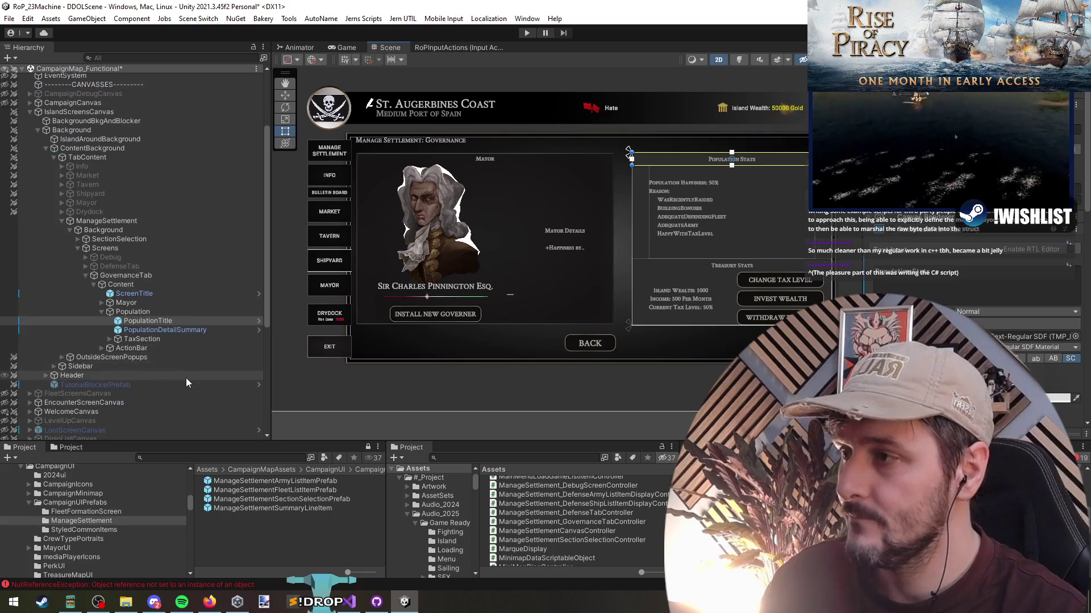
left_click(478, 177)
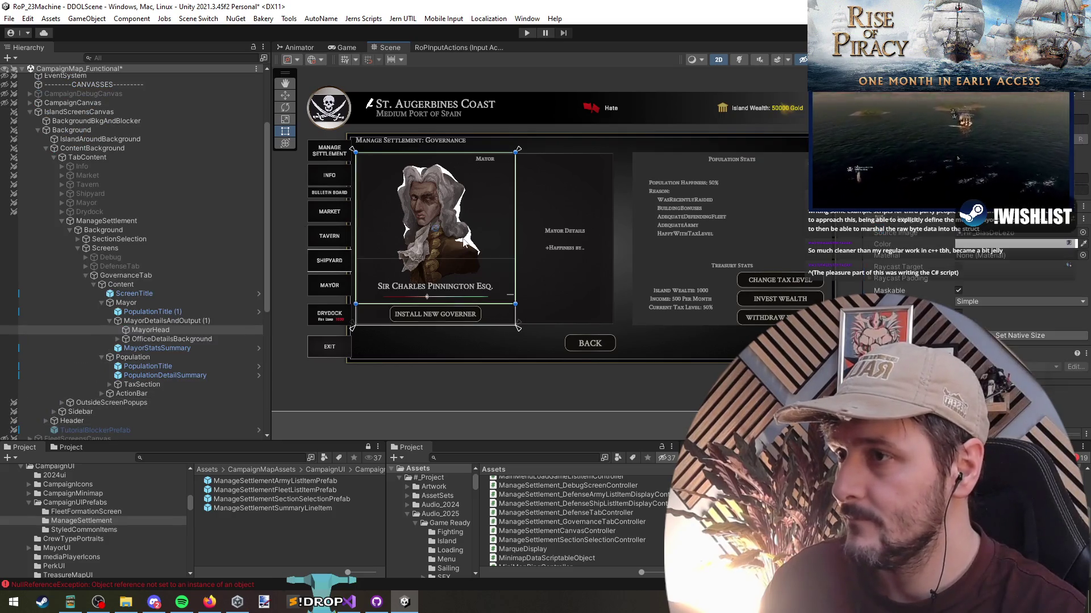
left_click(122, 275)
key("alt+shift+a")
left_click(120, 265)
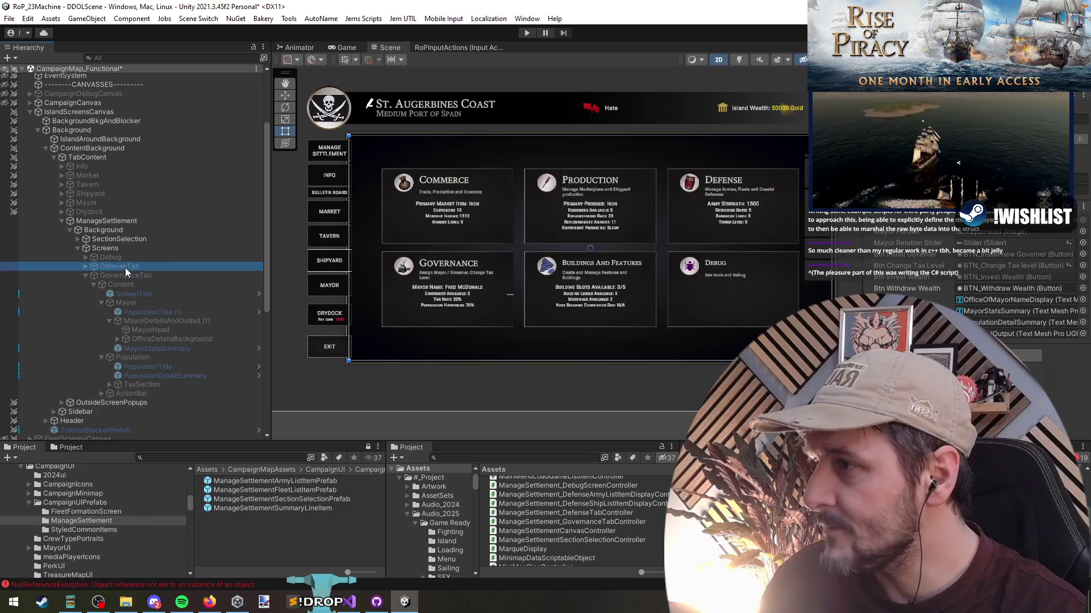
key("alt+shift+a")
scroll(396, 279, "up", 2)
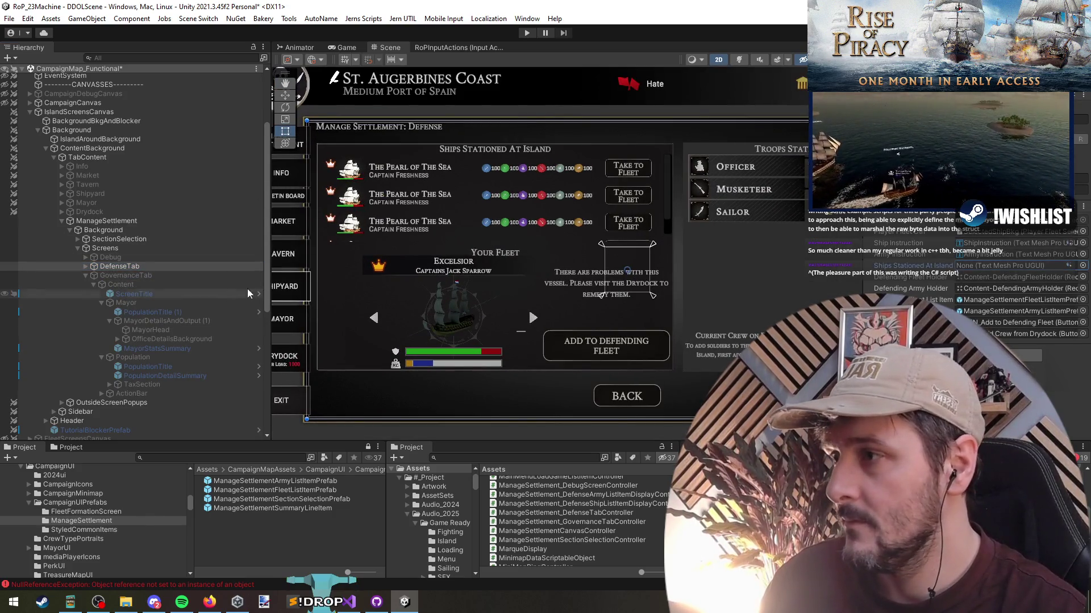
Assign ScreenTitle to DefenseTab's Ships Stationed At Island field in the Inspector.
left_click(490, 153)
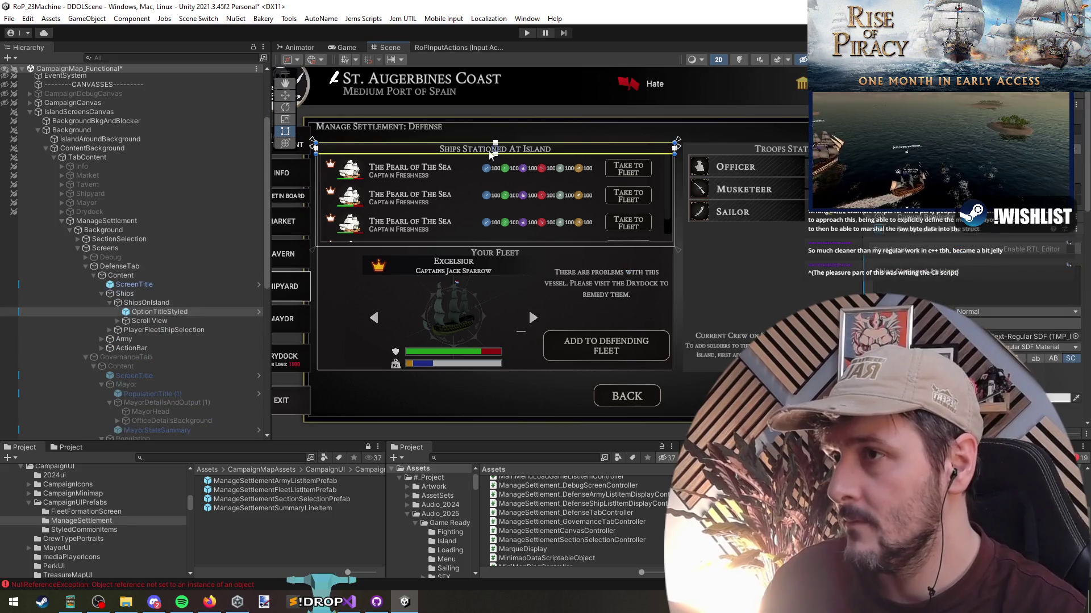
left_click(147, 280)
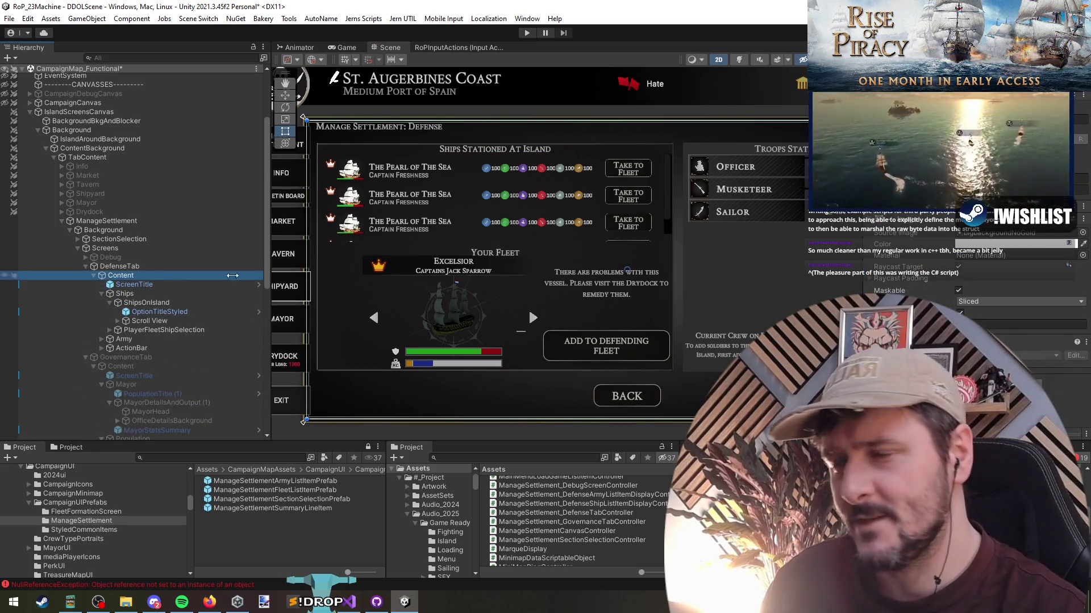
left_click(230, 267)
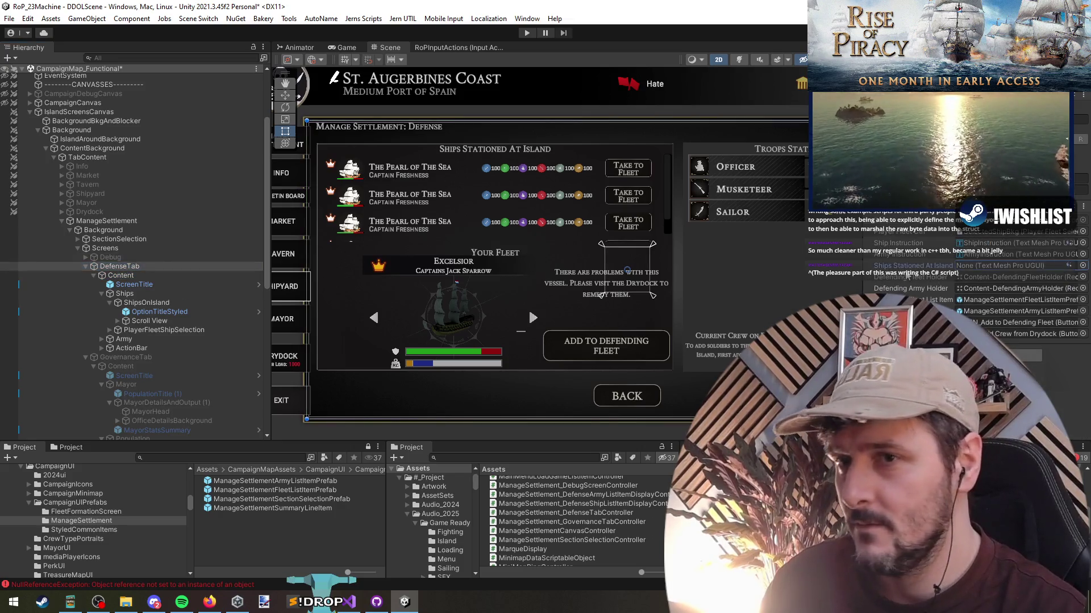
left_click_drag(384, 301, 903, 268)
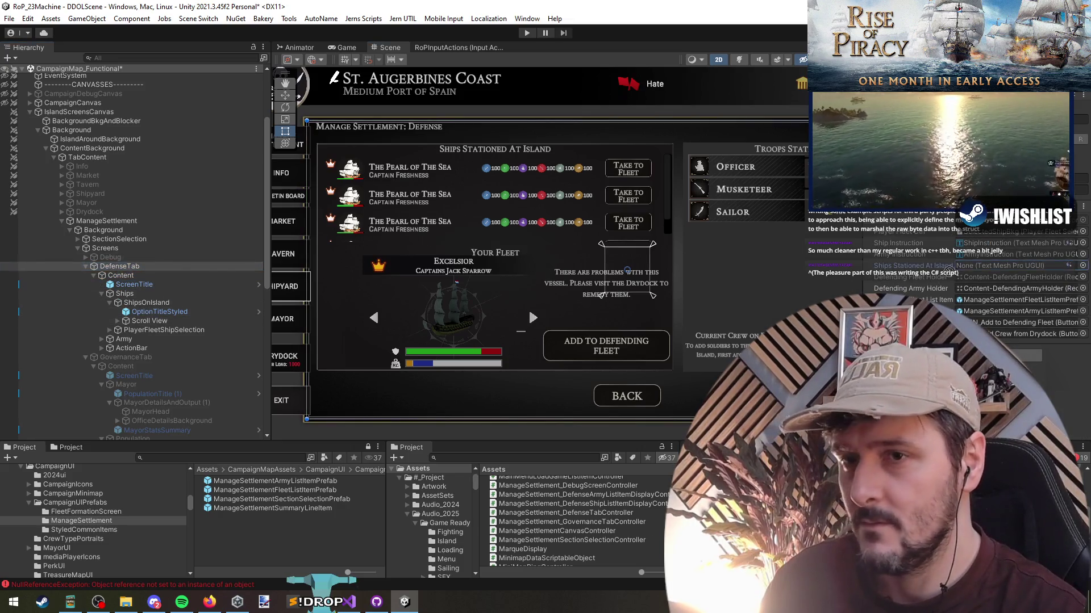
left_click(988, 272)
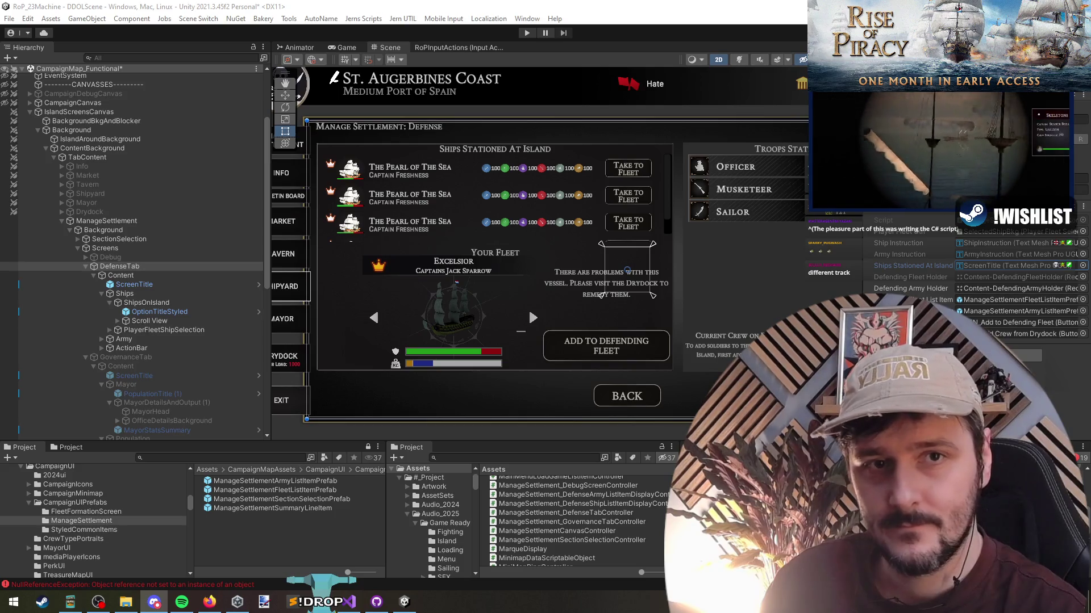
left_click(248, 230)
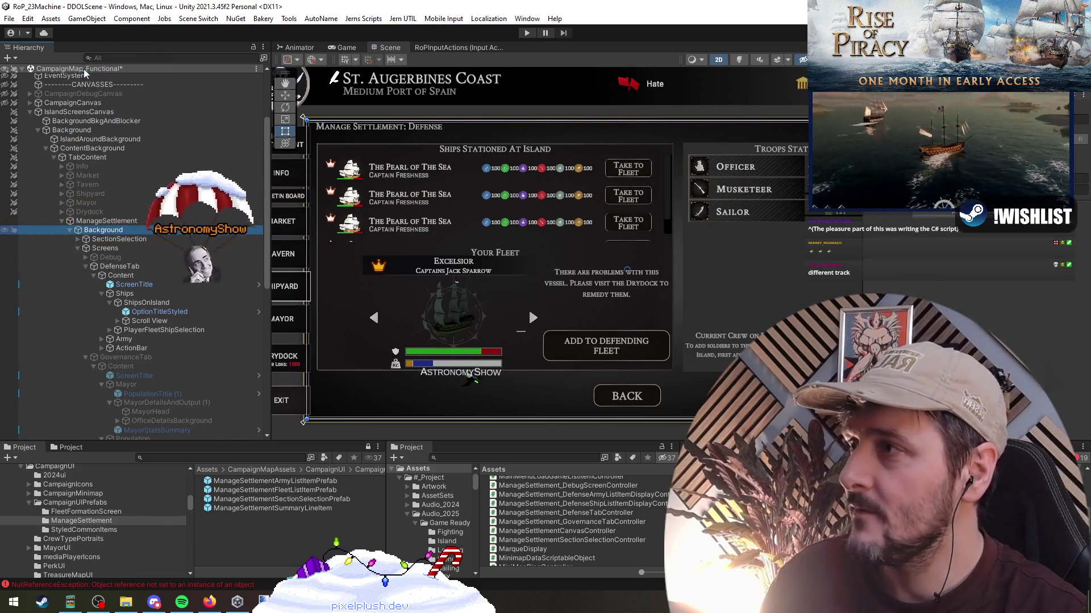
Unload CampaignMap_Functional, enter Play mode, and load the game from the main menu.
right_click(67, 68)
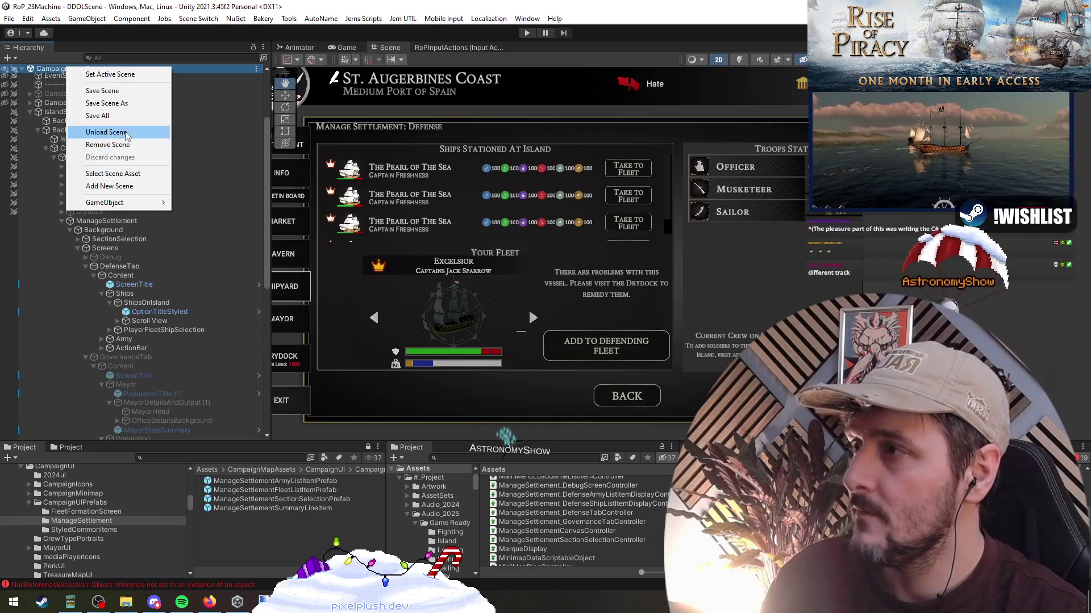
left_click(126, 133)
left_click(526, 32)
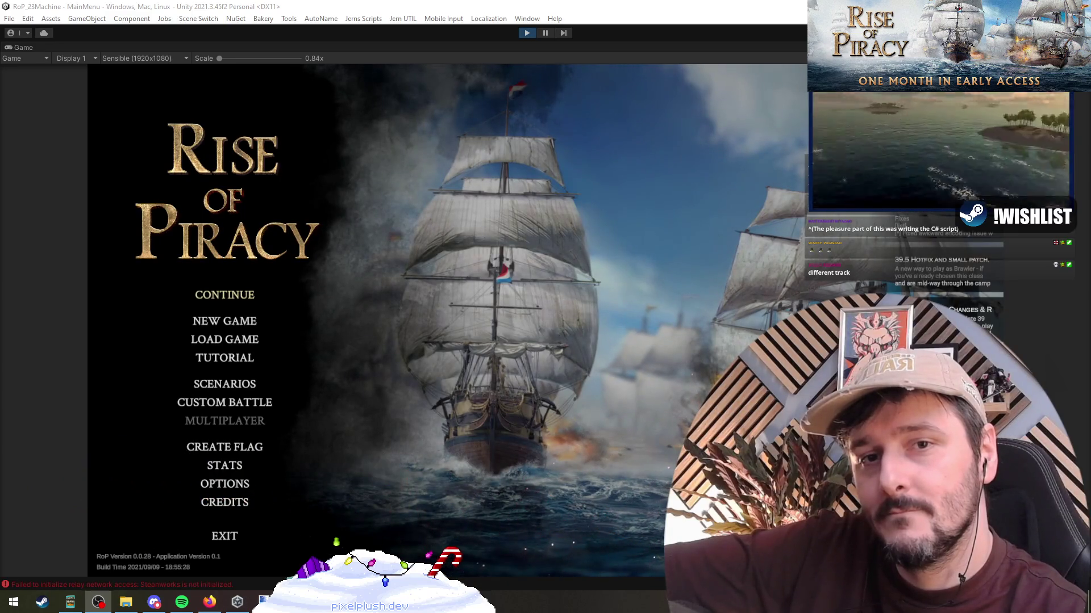
key("alt+Tab")
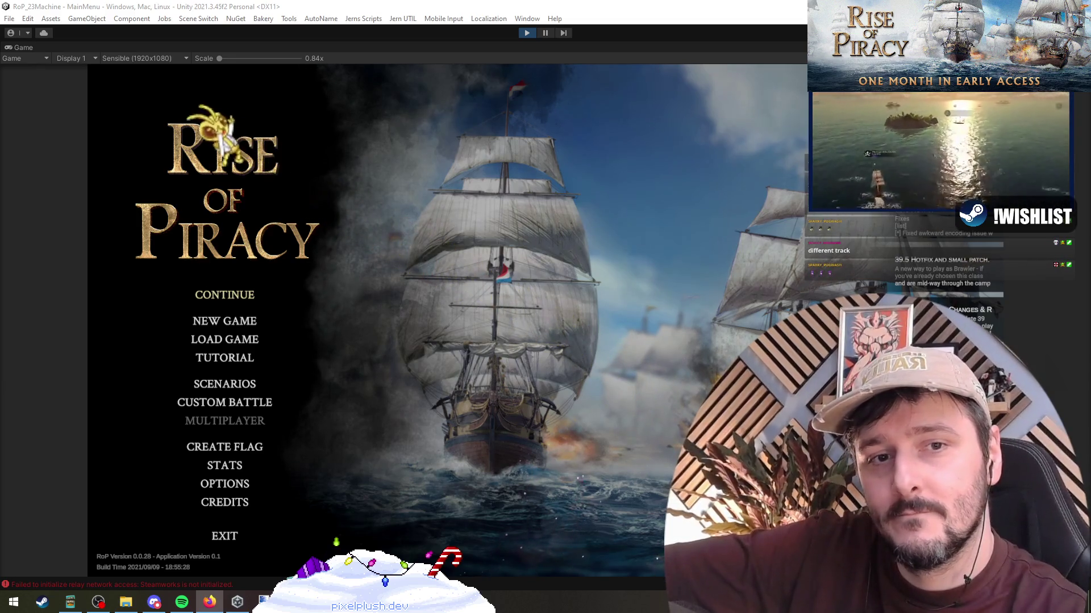
key("alt+Tab")
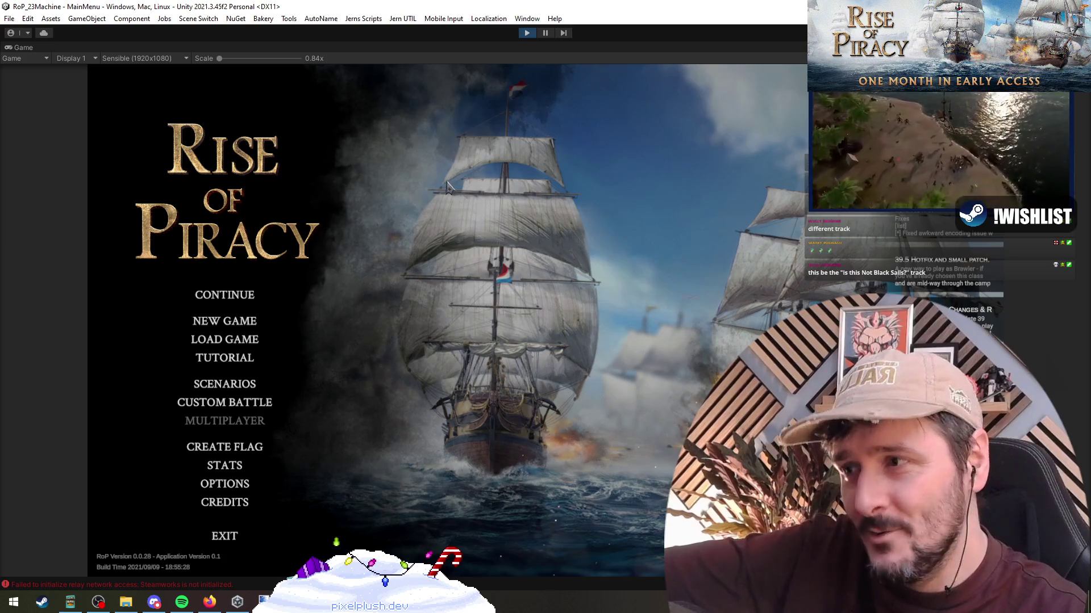
left_click(224, 305)
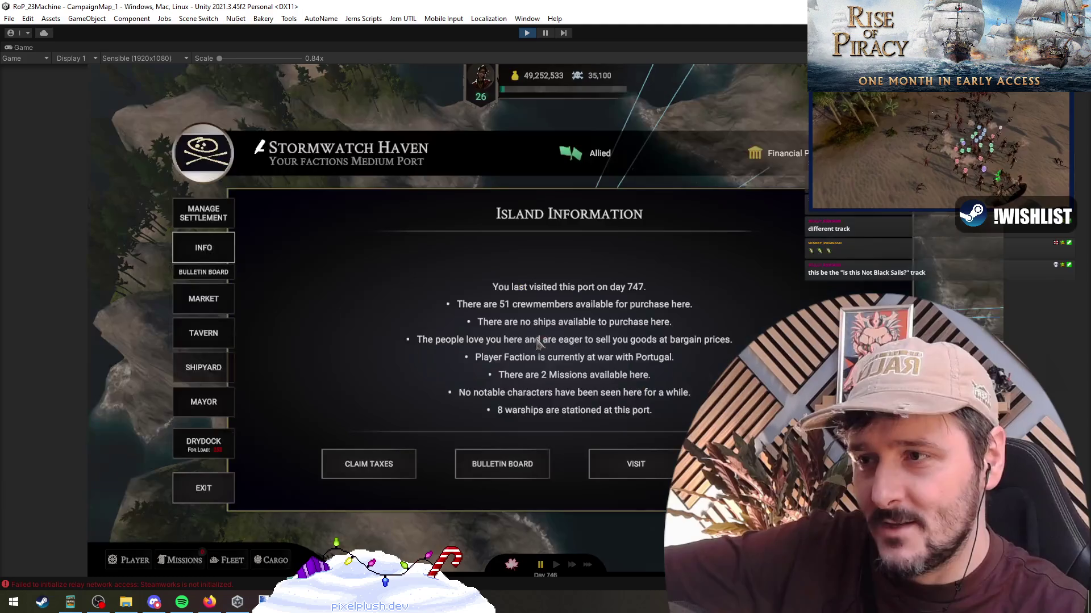
left_click(203, 213)
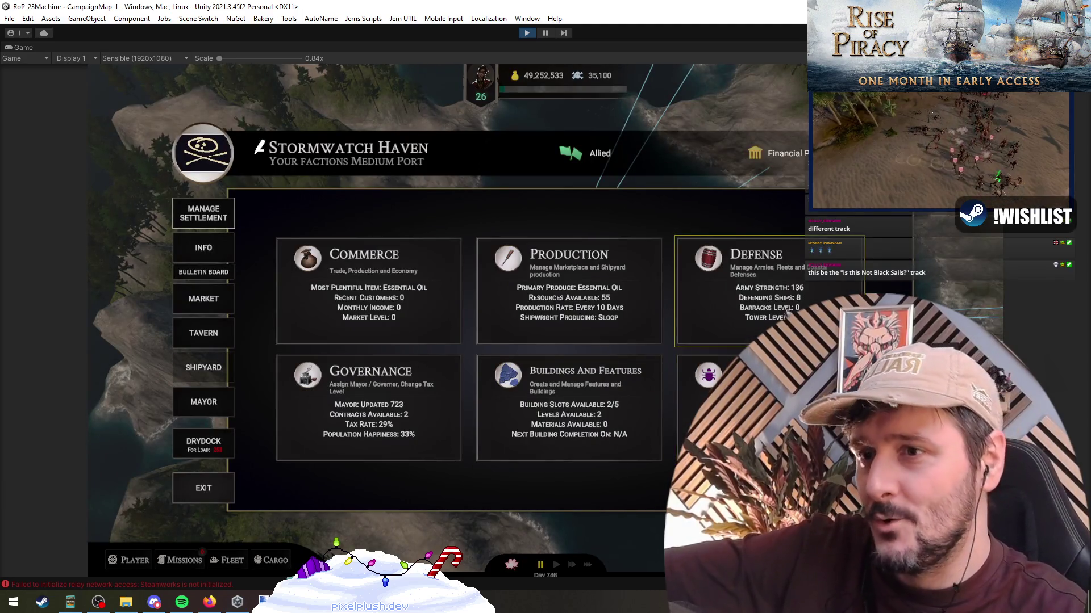
left_click(738, 290)
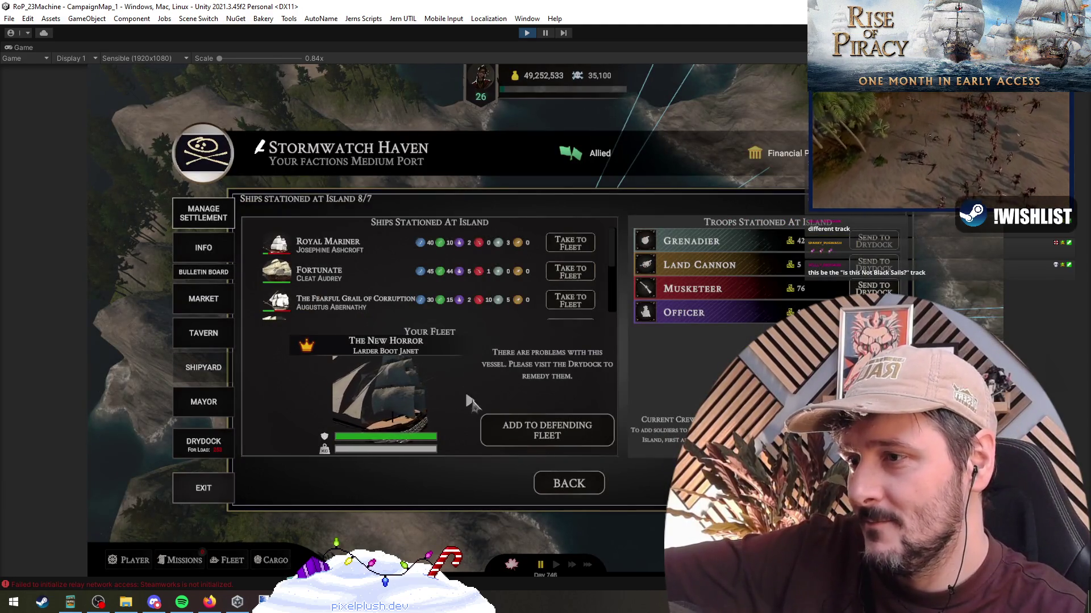
left_click(469, 401)
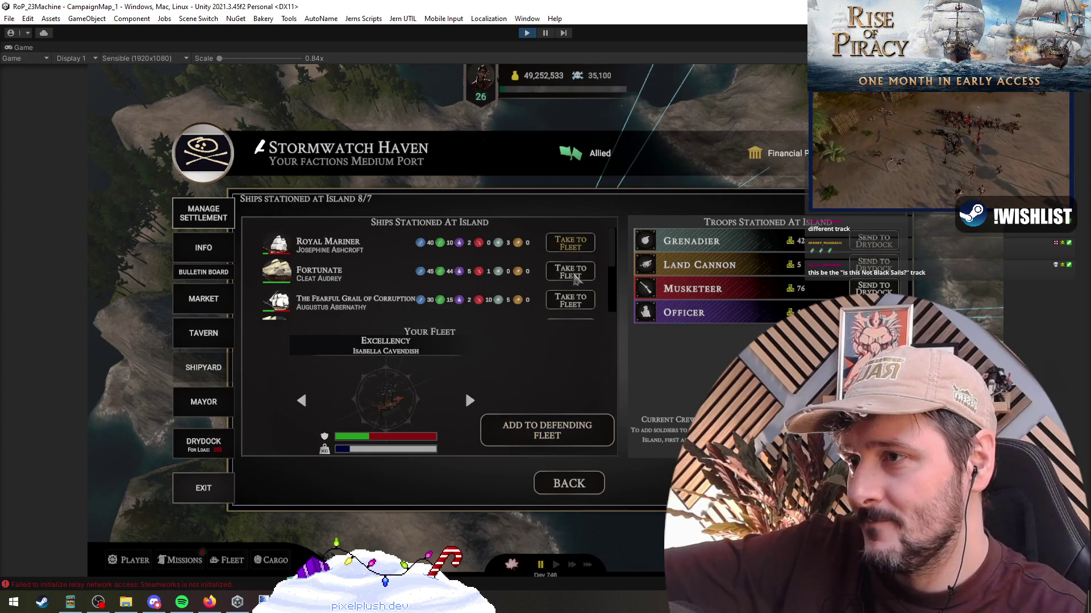
left_click(581, 307)
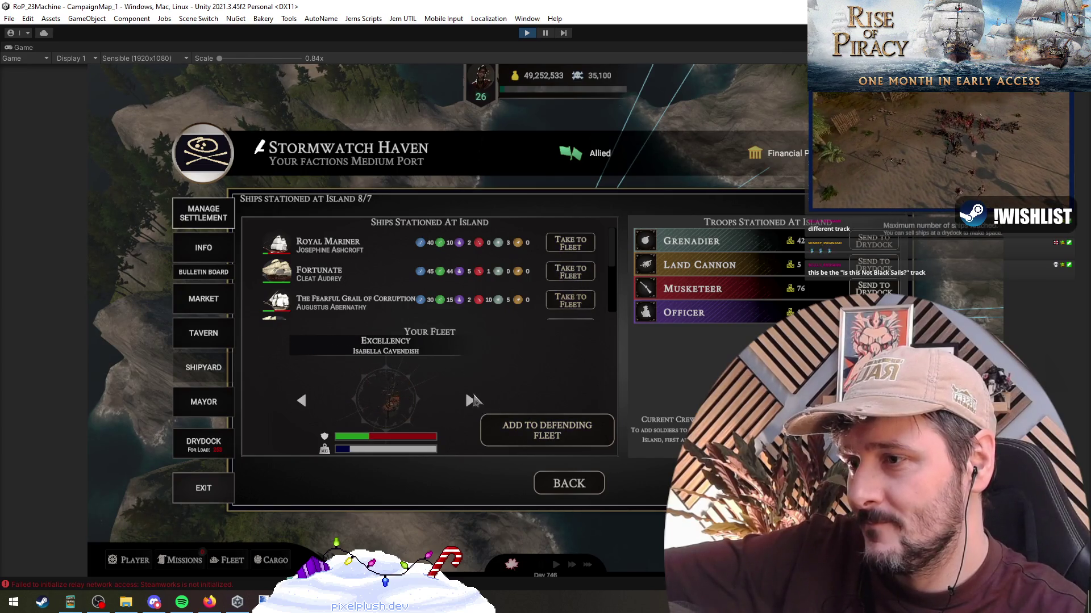
left_click(303, 404)
left_click(302, 402)
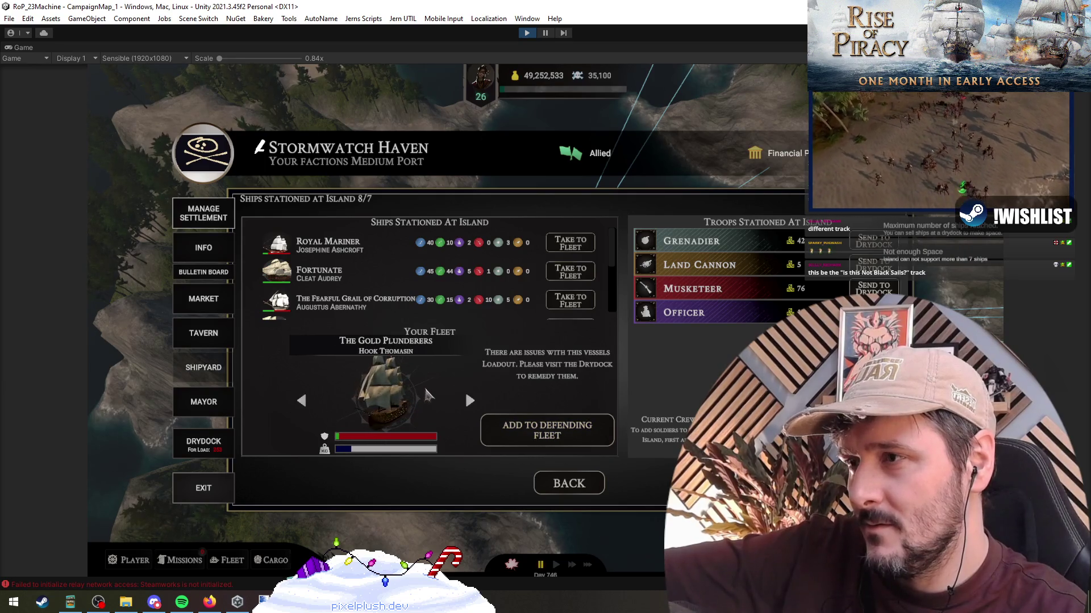
scroll(406, 232, "down", 3)
scroll(405, 233, "up", 3)
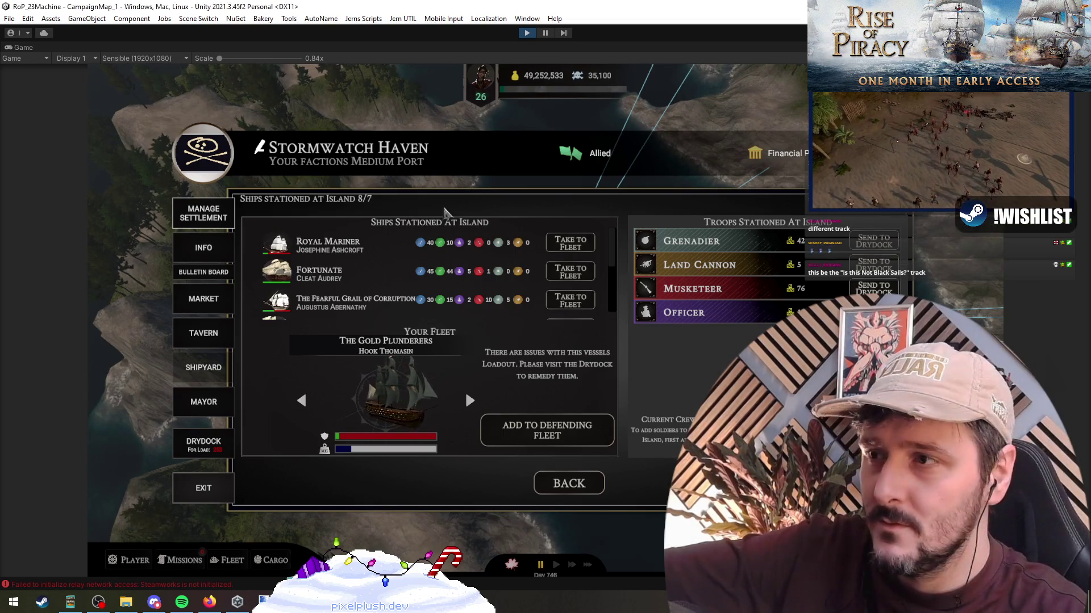
key("alt+Tab")
scroll(218, 238, "down", 5)
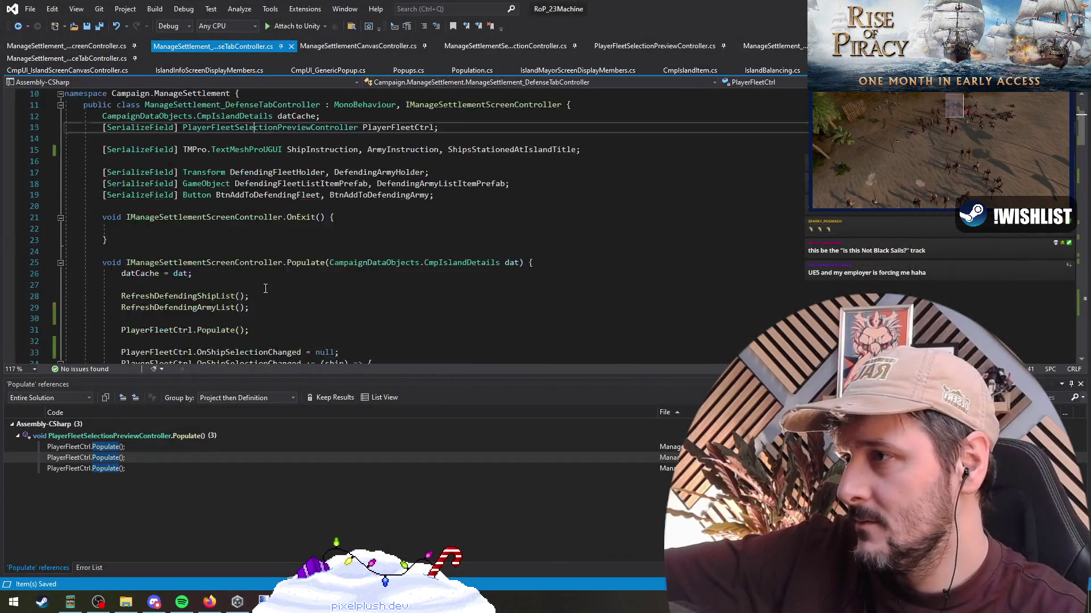
left_click(247, 175)
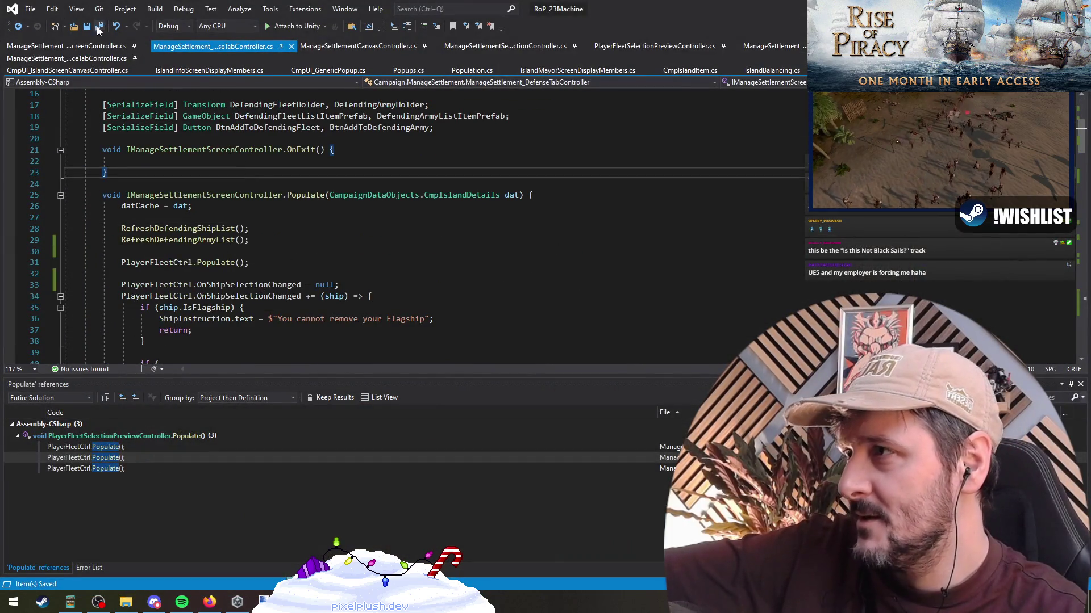
key("alt+Tab")
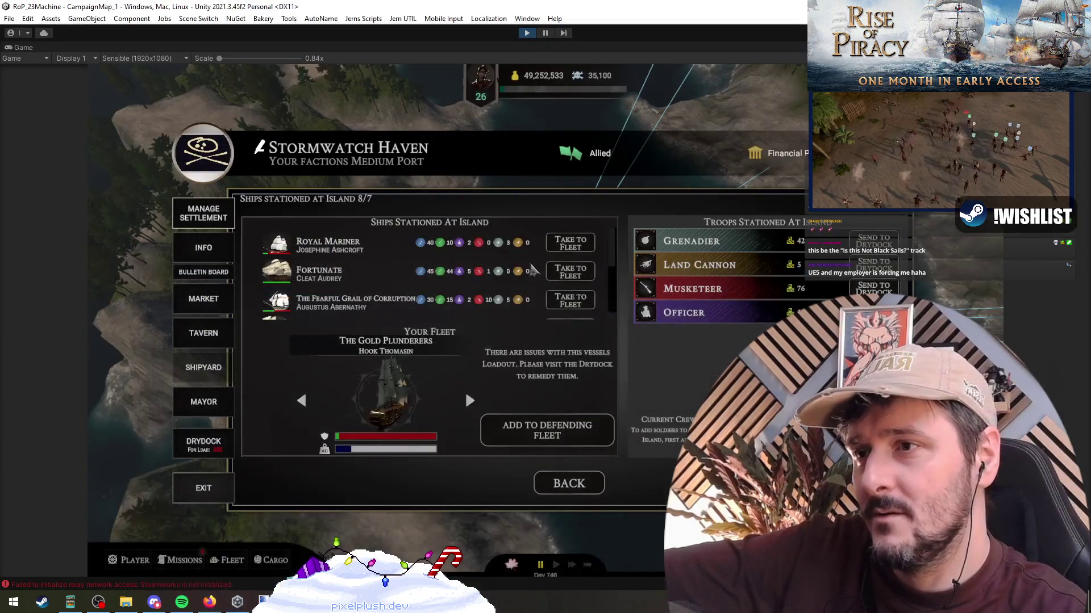
Reset via the settlement debug controls and return to the island's stationed ships view.
scroll(431, 266, "down", 2)
scroll(430, 264, "down", 2)
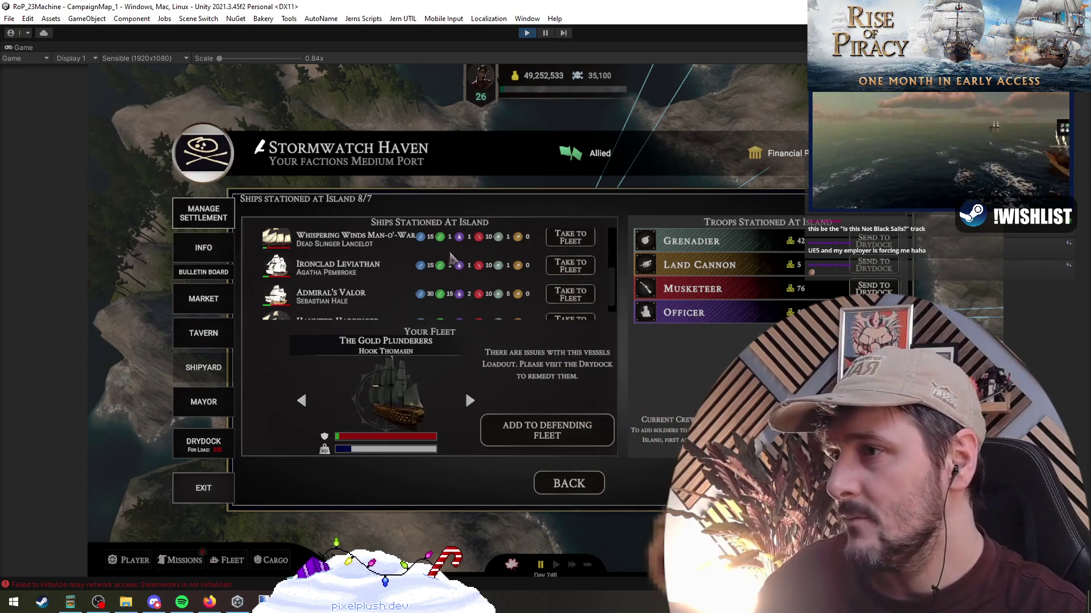
left_click(195, 221)
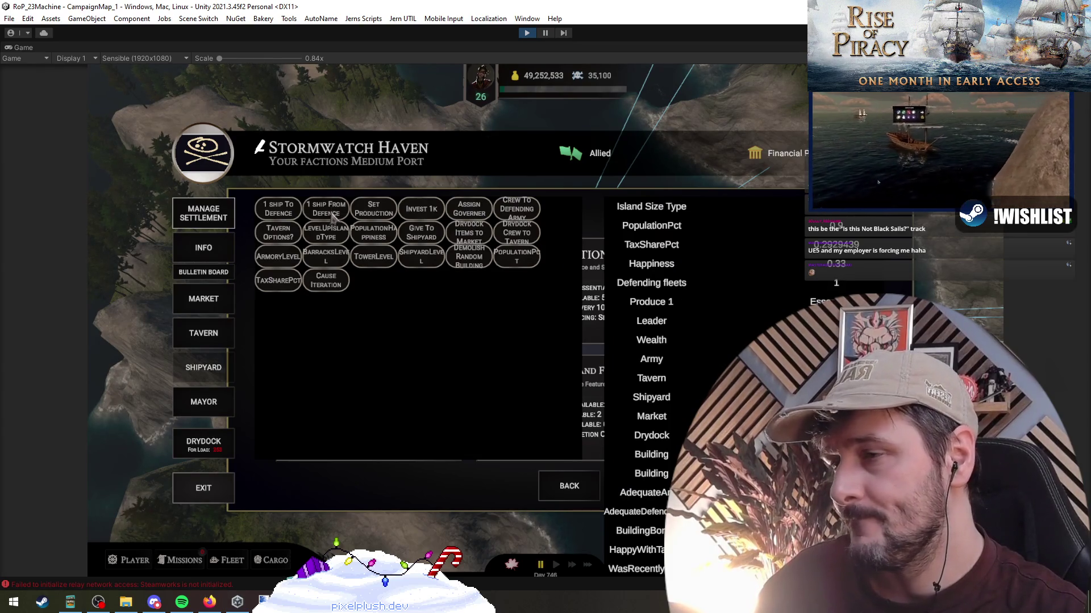
left_click(571, 494)
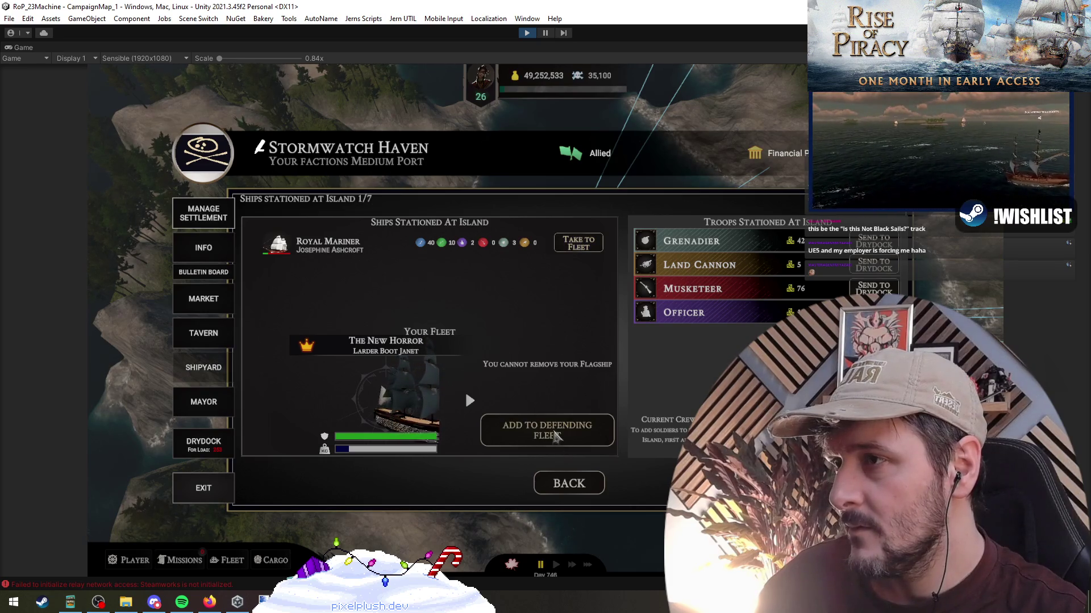
Station ships from the fleet carousel, including Stormcaller Scoundrel and The Strumpet, until 7/7.
left_click(469, 401)
left_click(527, 435)
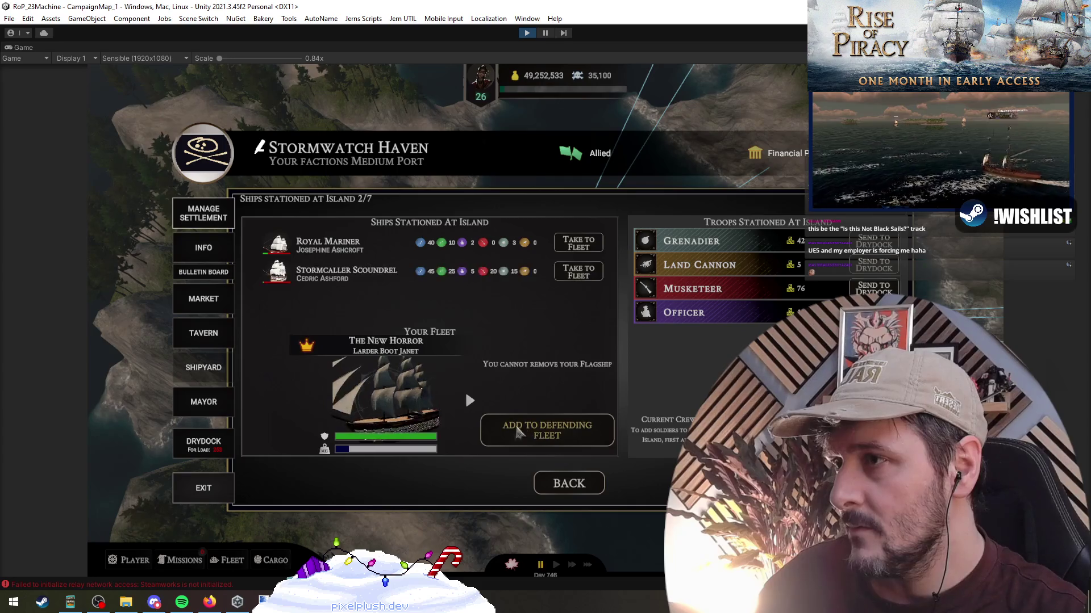
left_click(468, 401)
left_click(527, 434)
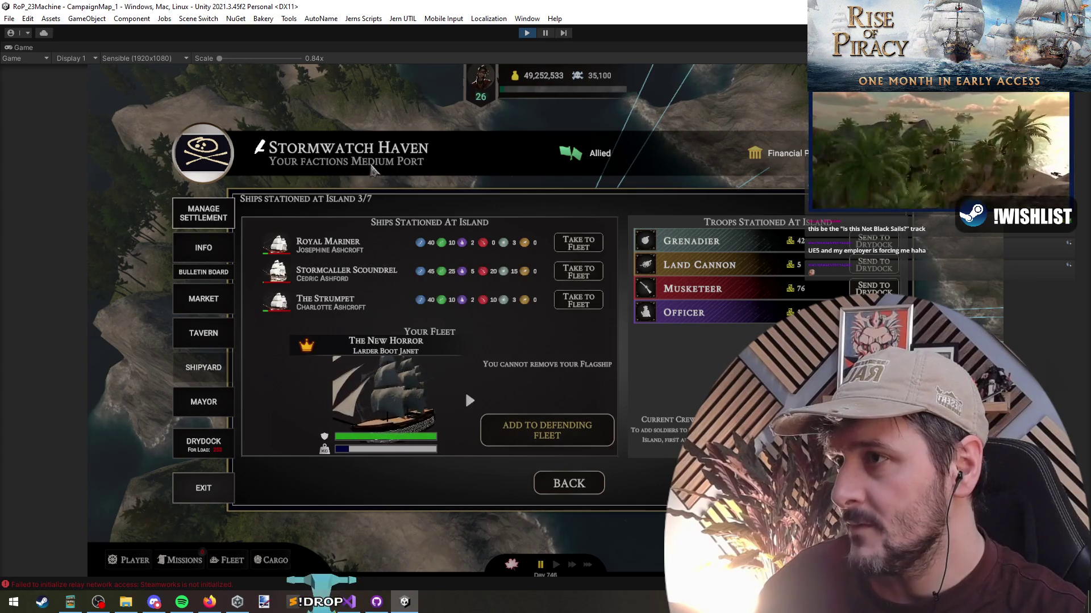
left_click(469, 401)
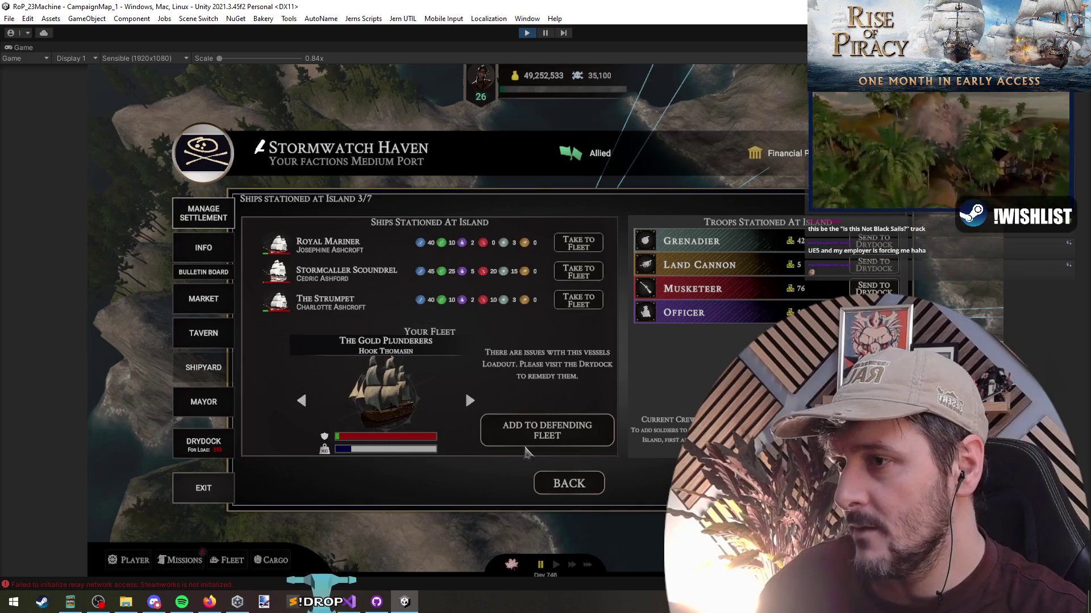
left_click(503, 425)
left_click(469, 401)
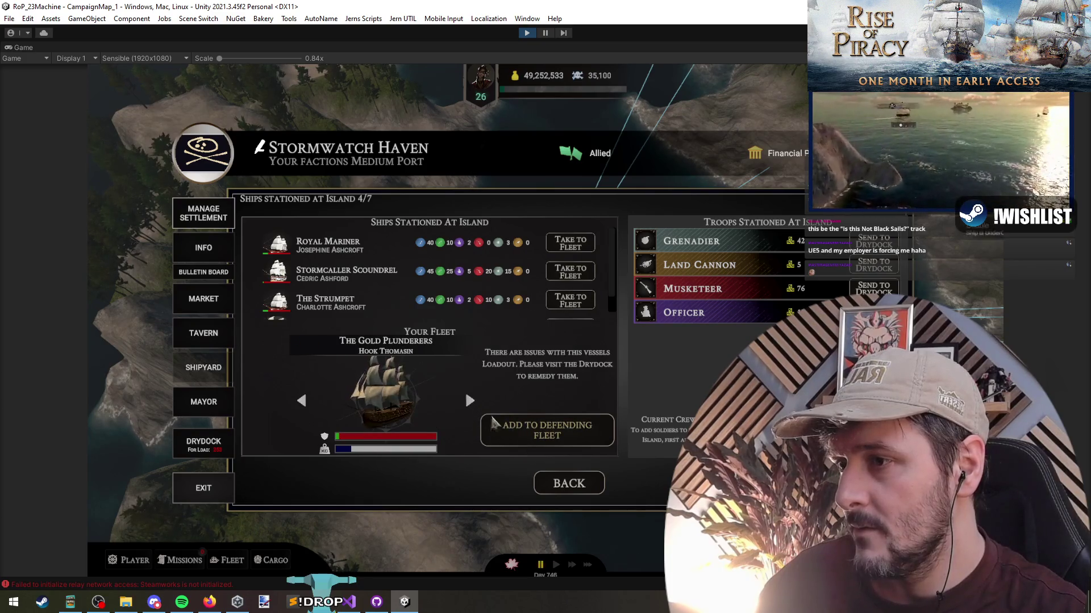
left_click(517, 427)
left_click(470, 402)
left_click(470, 402)
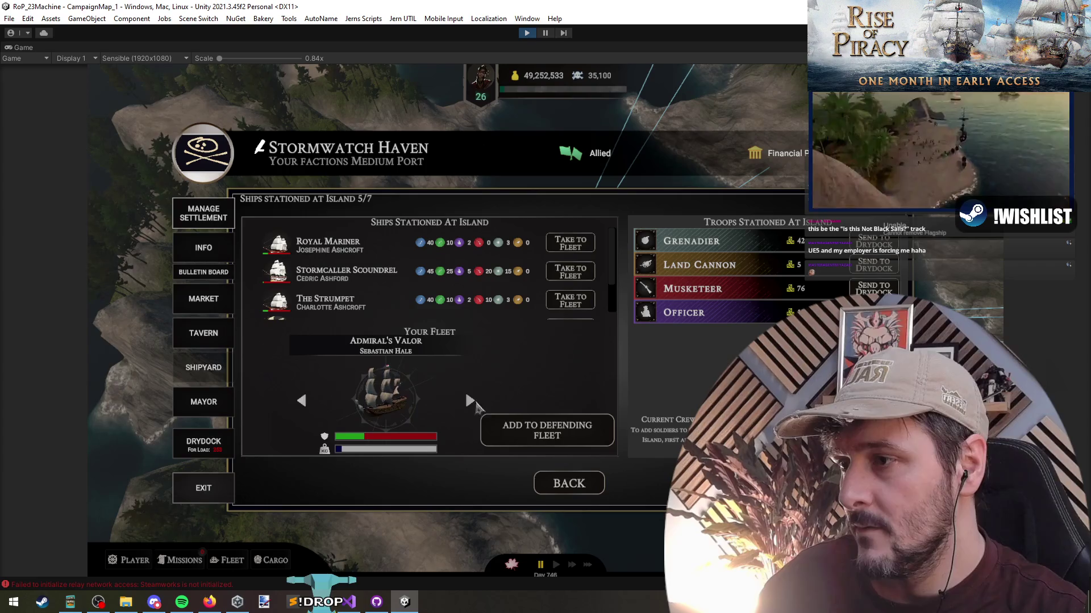
left_click(543, 430)
left_click(470, 402)
left_click(470, 402)
left_click(522, 431)
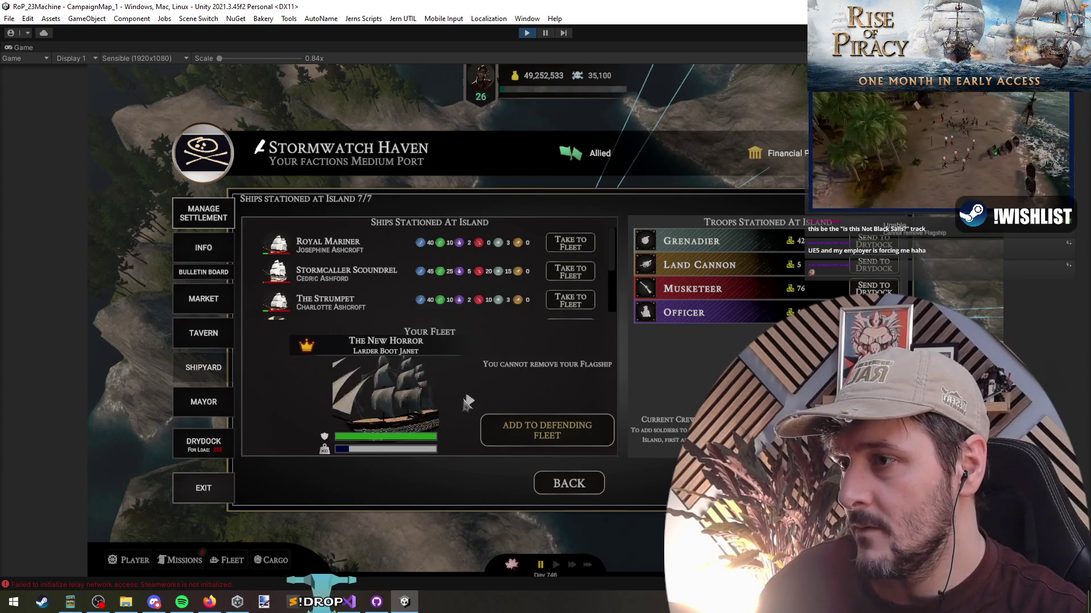
Try stationing Frontier Windjammer as an eighth ship, confirm it's refused, and stop play mode.
left_click(470, 402)
left_click(523, 430)
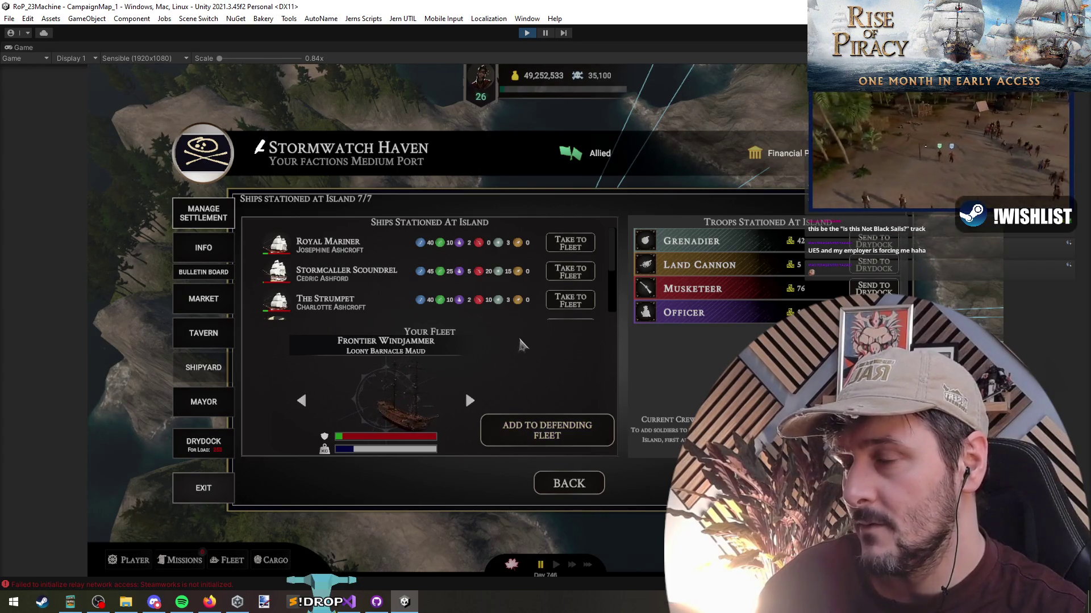
scroll(375, 256, "down", 2)
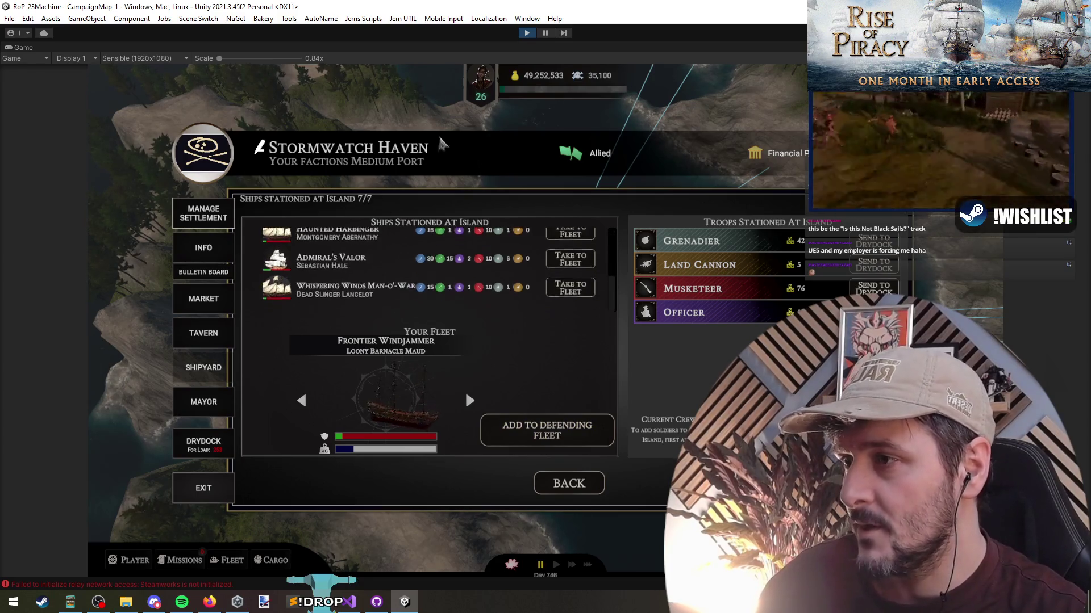
scroll(375, 256, "up", 2)
left_click(526, 32)
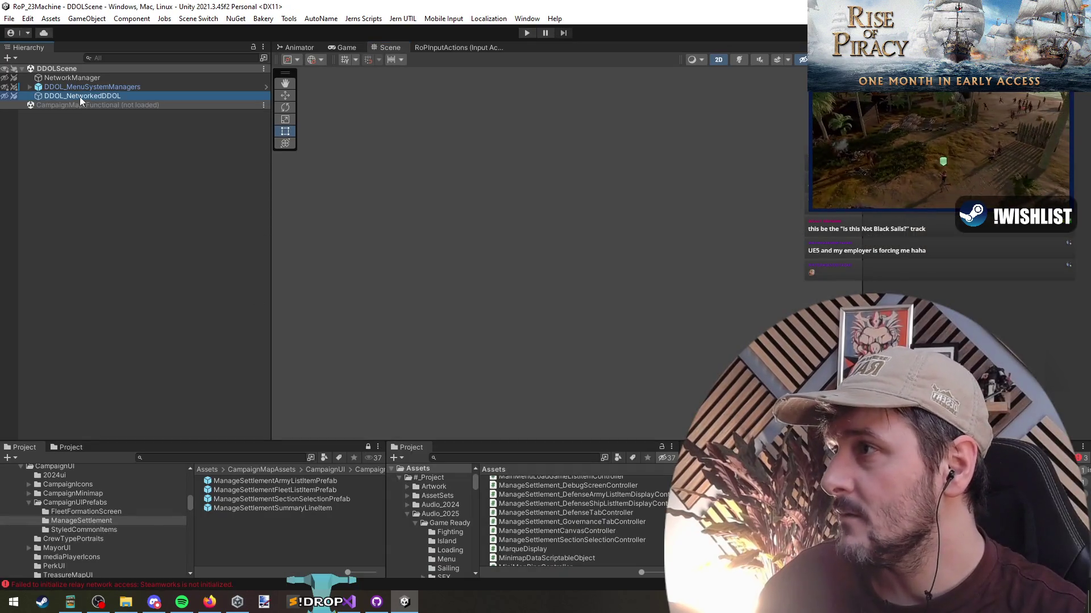
Load the campaign map via Scene Switch > Add CMP Functional.
right_click(80, 105)
left_click(112, 114)
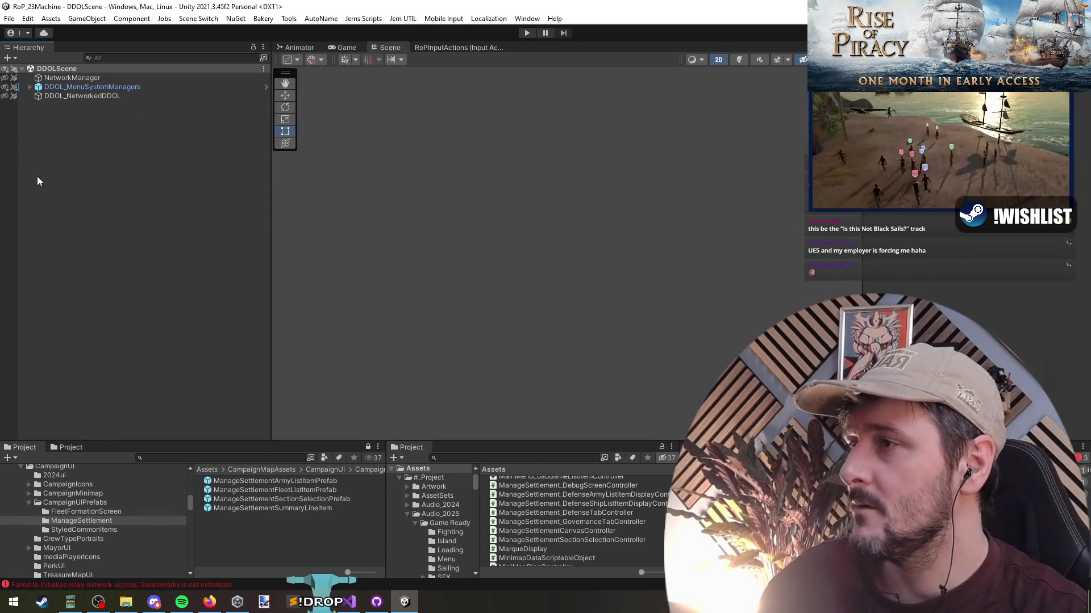
left_click(199, 18)
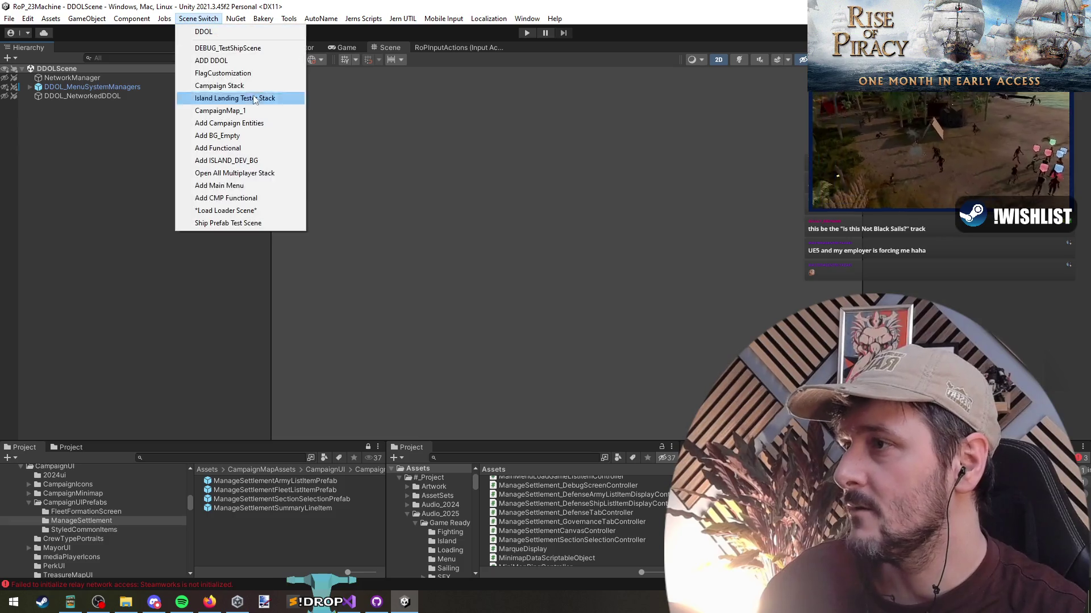
left_click(256, 198)
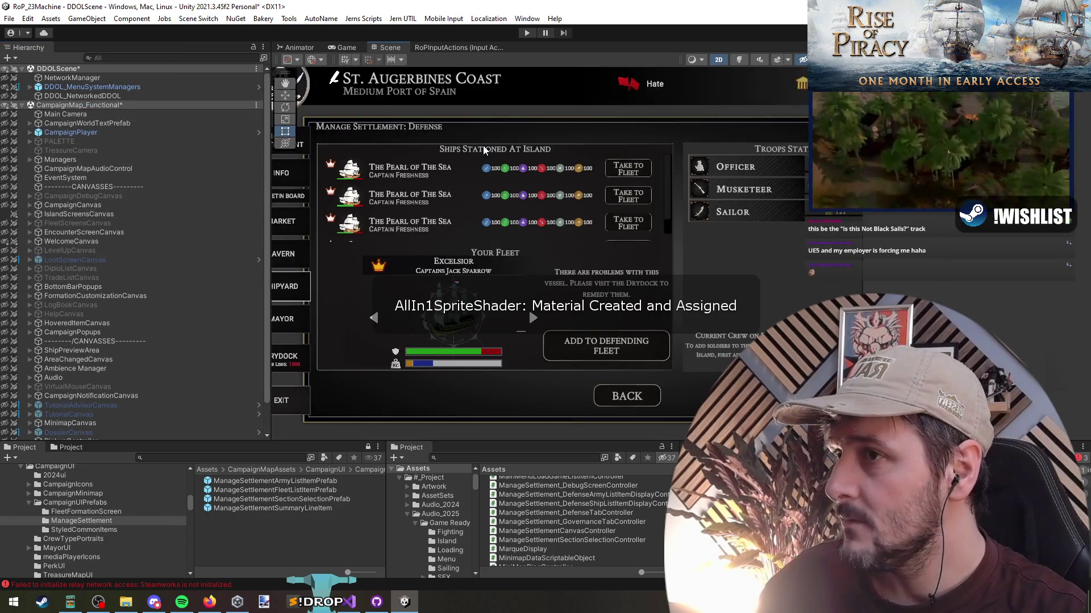
Assign OptionTitleStyled to DefenseTab's Ships Stationed title field.
left_click(484, 150)
left_click(131, 323)
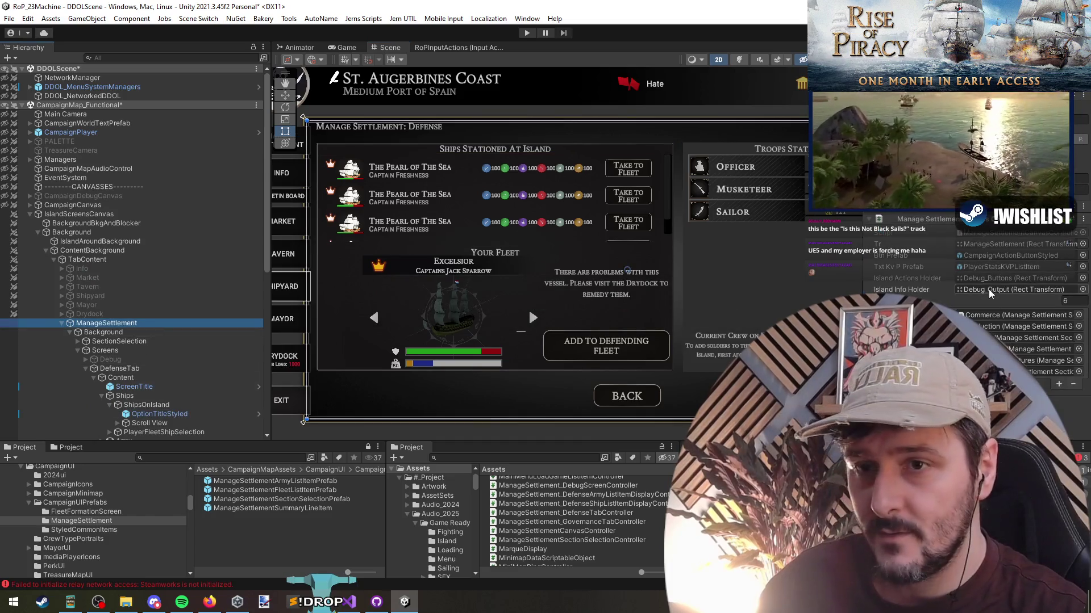
left_click(129, 369)
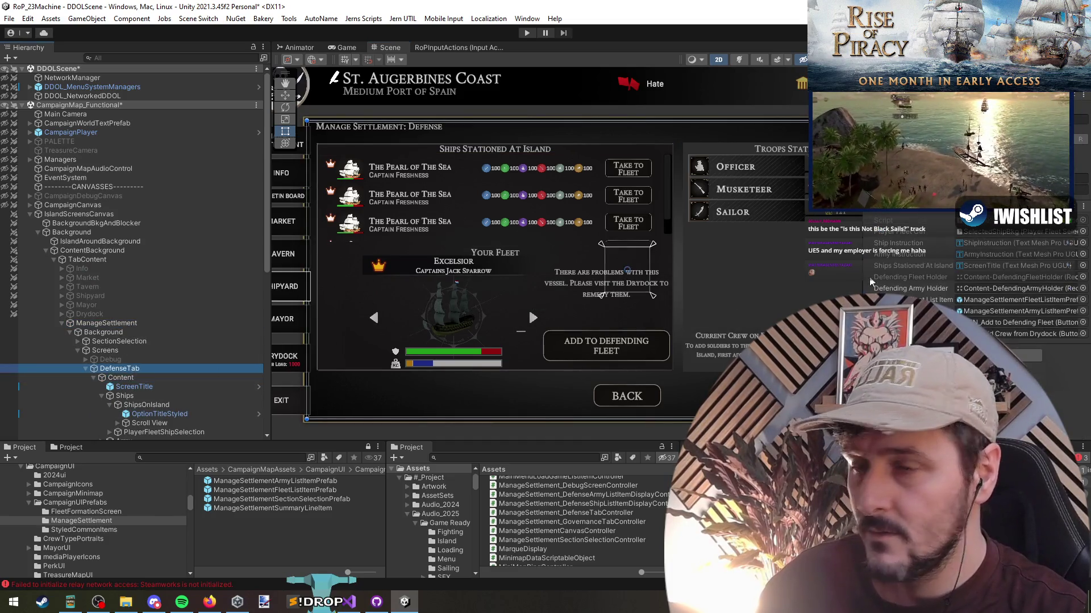
left_click(1011, 265)
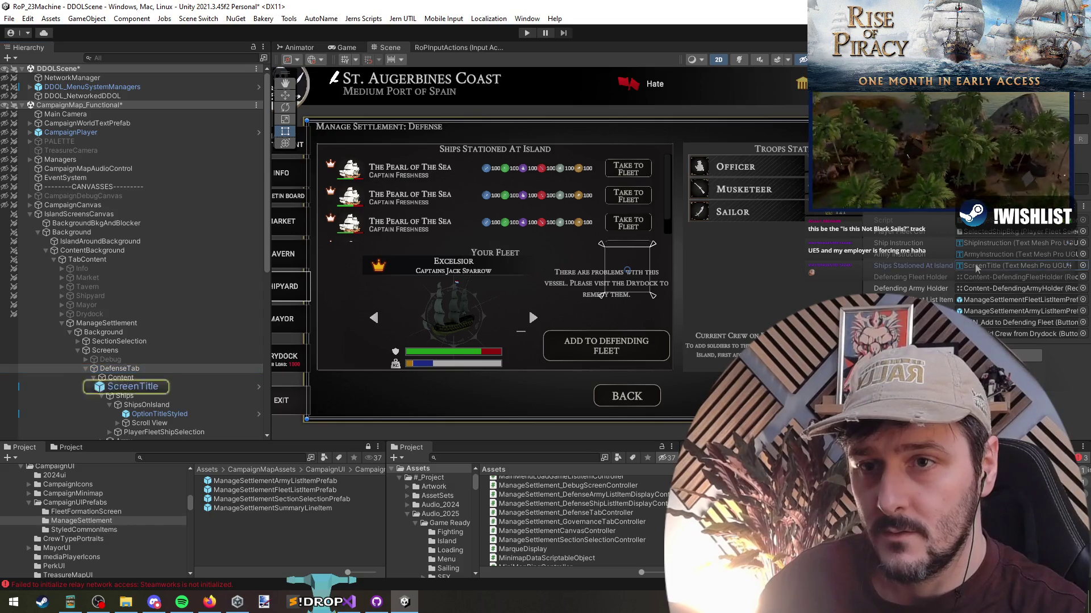
scroll(166, 392, "down", 3)
left_click_drag(160, 380, 1011, 265)
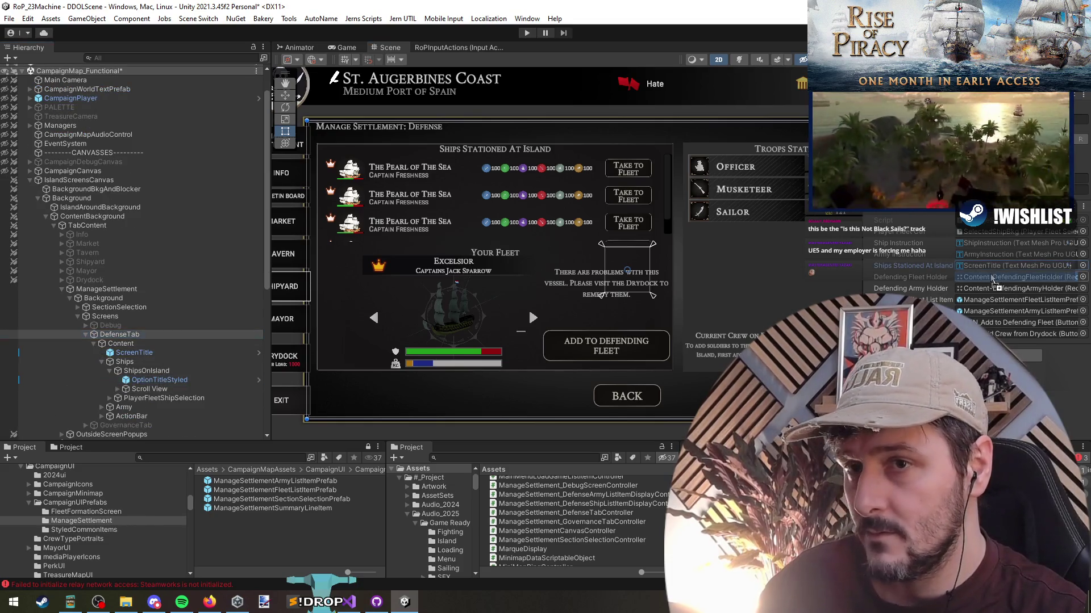
left_click(1011, 266)
Rename OptionTitleStyled to ShipsStationedTitle.
left_click(173, 381)
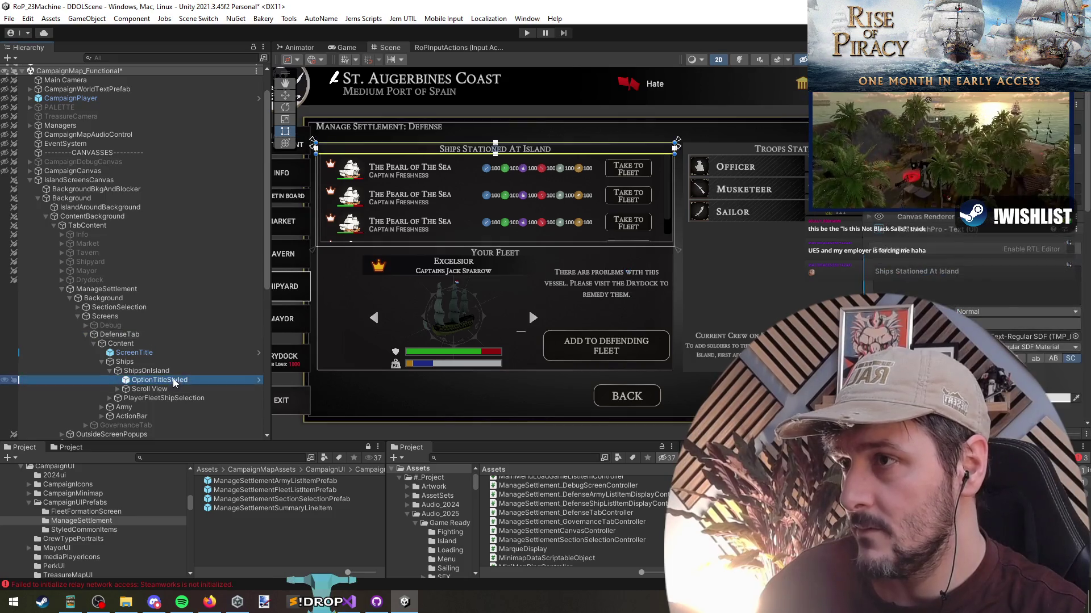
left_click(178, 382)
type("Ships")
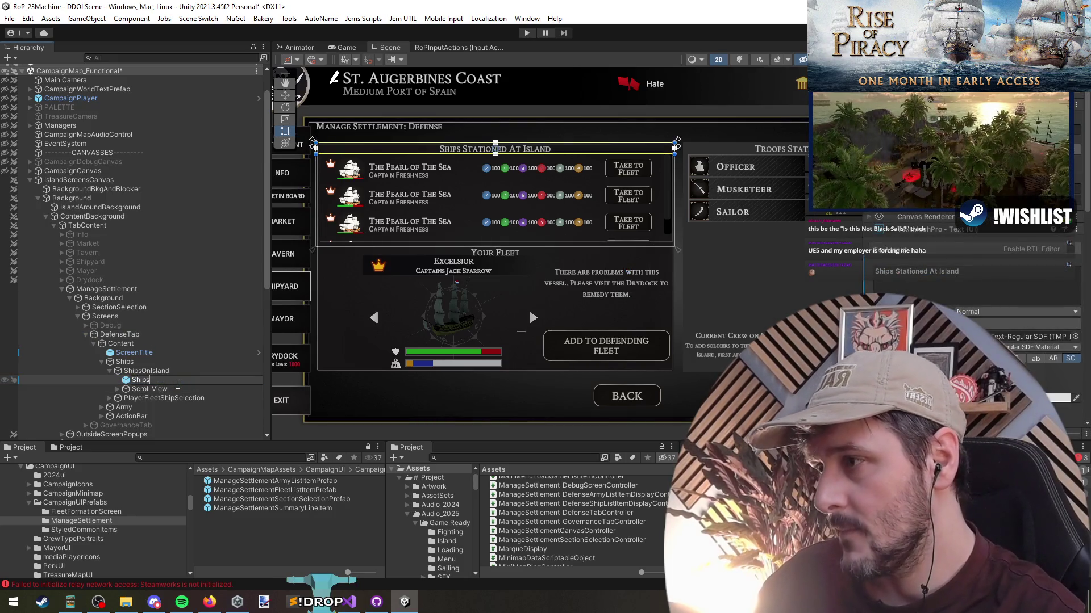
type("le")
key("Return")
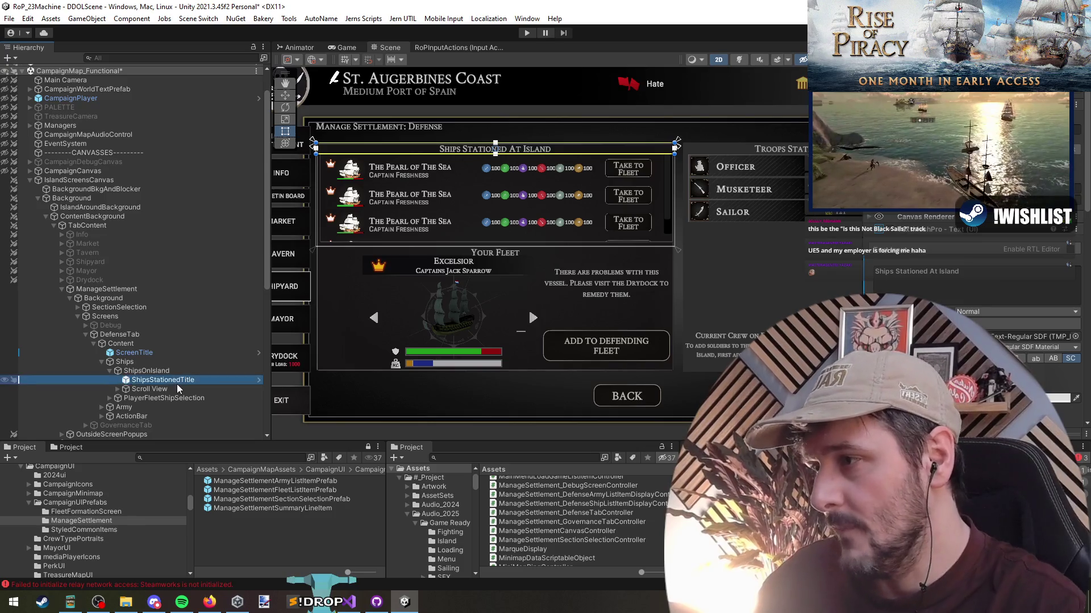
Unload CampaignMap_Functional from the Hierarchy, leaving only DDOLScene loaded.
right_click(113, 69)
left_click(158, 133)
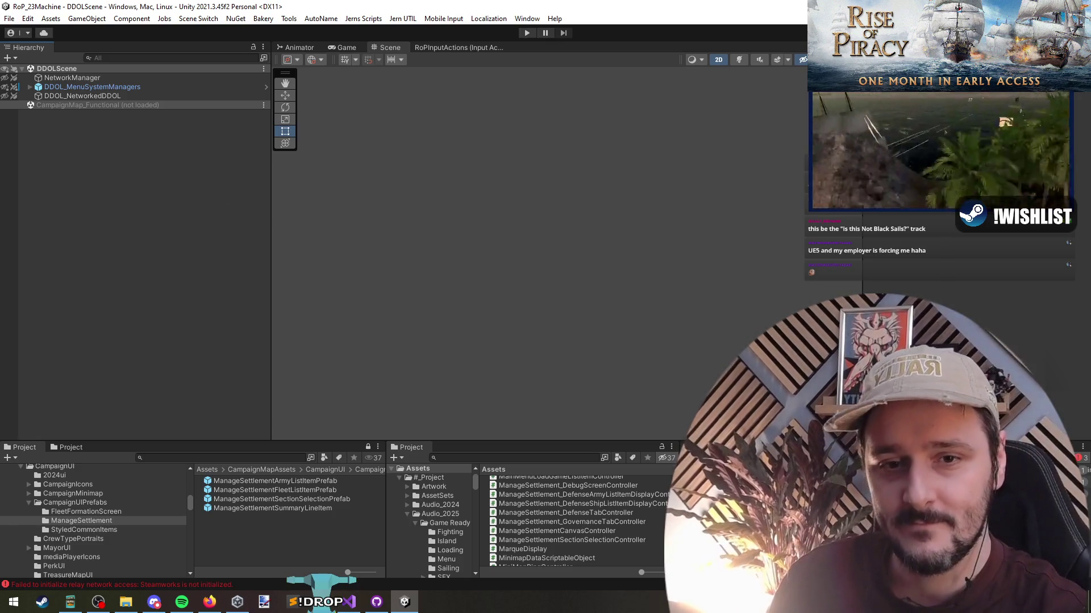
key("alt+Tab")
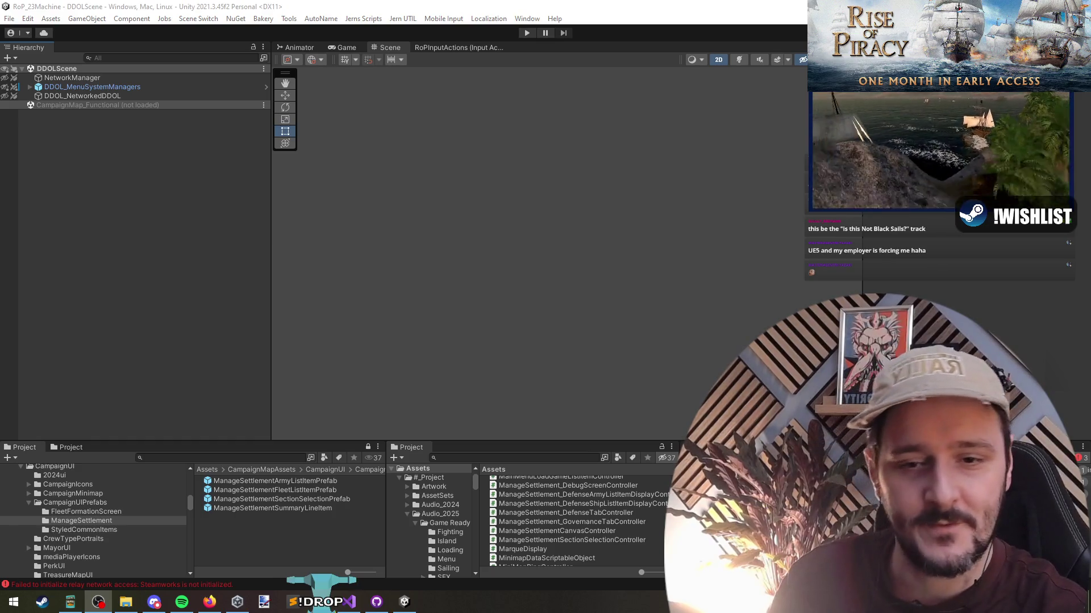